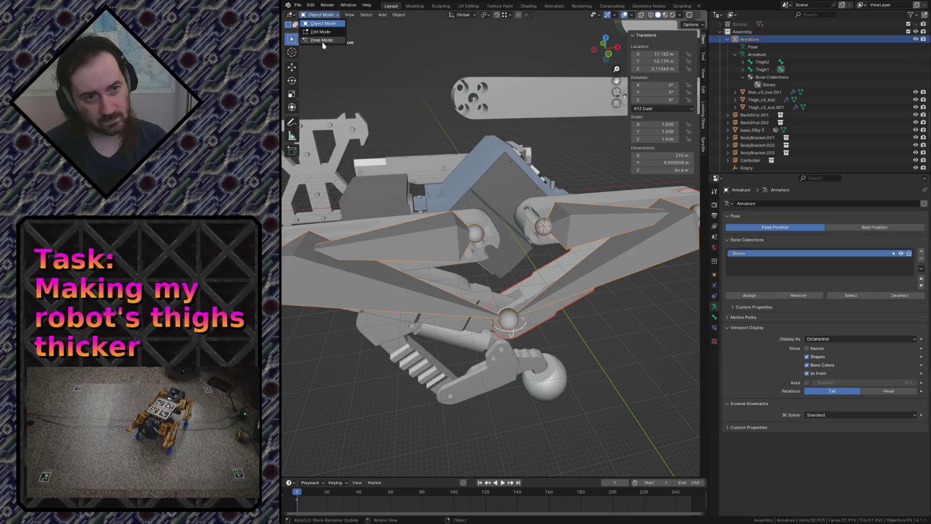
Parent the shin mesh to the Shin2 bone with Ctrl+P > Bone and save
{"action": "left_click", "coordinate": [601, 272], "text": "shift"}
{"action": "key", "text": "ctrl+p"}
{"action": "left_click", "coordinate": [601, 274]}
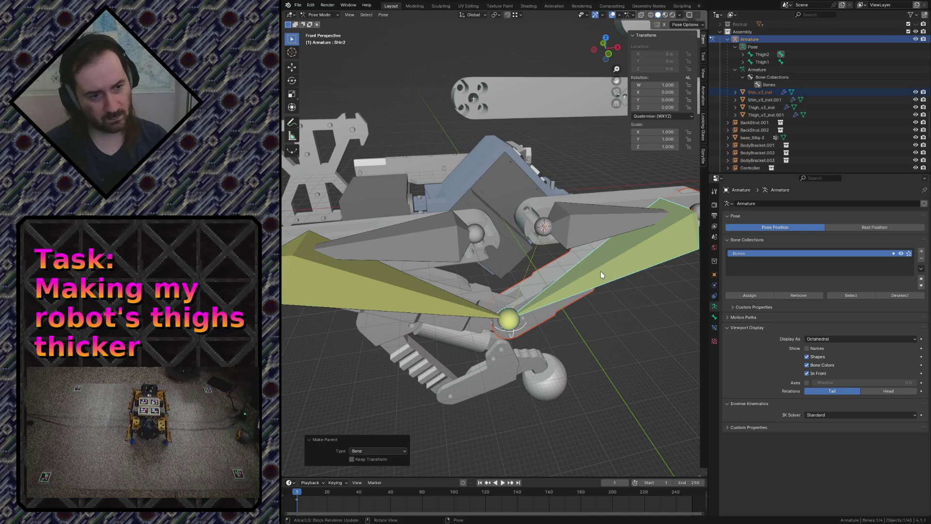
{"action": "key", "text": "ctrl+s"}
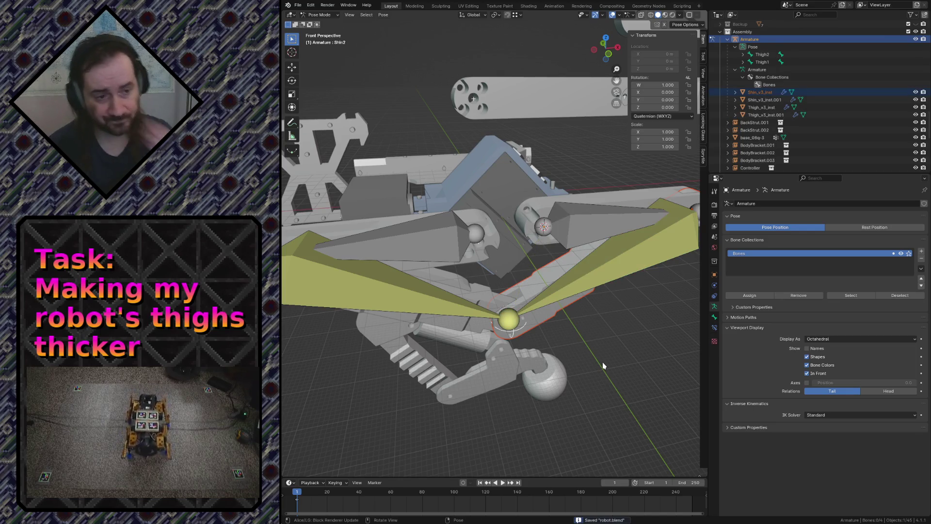
Turn off In Front so bones draw behind the meshes, inspect the leg and save
{"action": "left_click", "coordinate": [592, 223]}
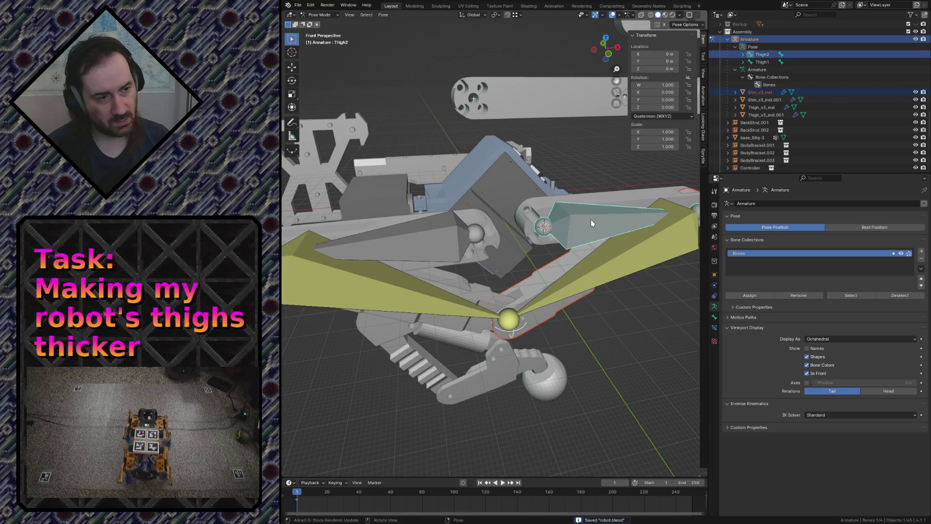
{"action": "left_click", "coordinate": [807, 374]}
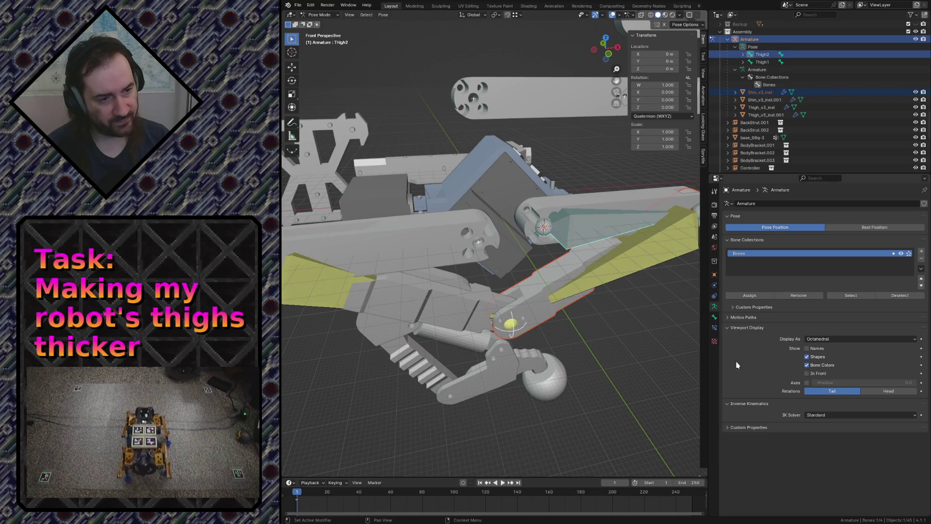
{"action": "left_click", "coordinate": [634, 355]}
{"action": "key", "text": "shift+grave"}
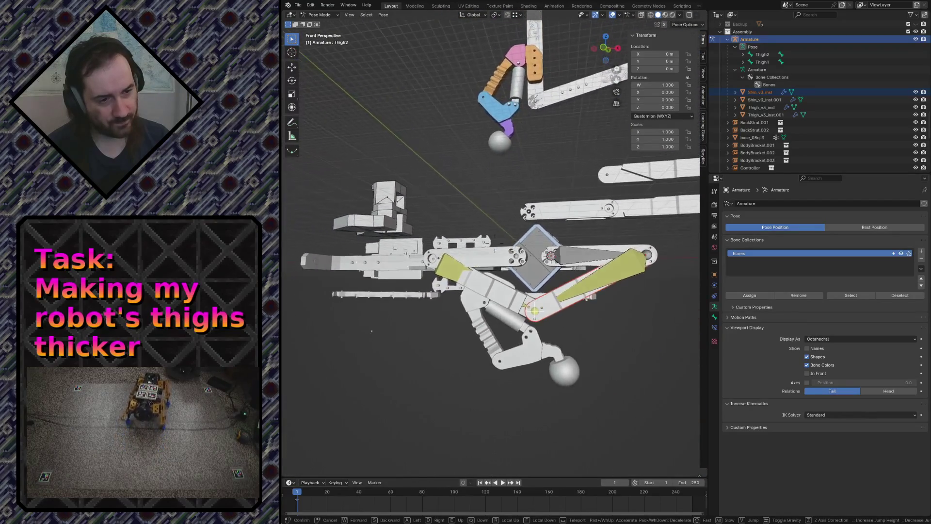
{"action": "left_click", "coordinate": [609, 359]}
{"action": "key", "text": "ctrl+s"}
{"action": "left_click", "coordinate": [513, 318]}
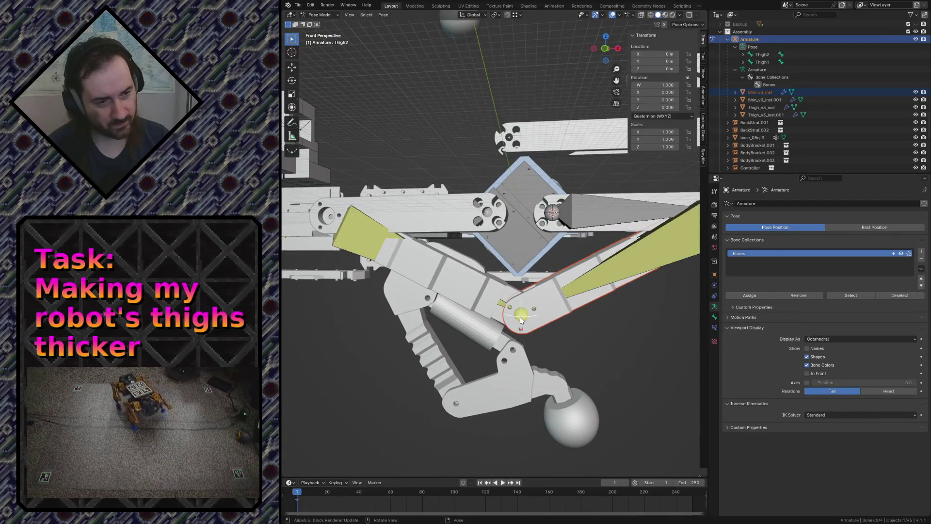
{"action": "left_click", "coordinate": [513, 318]}
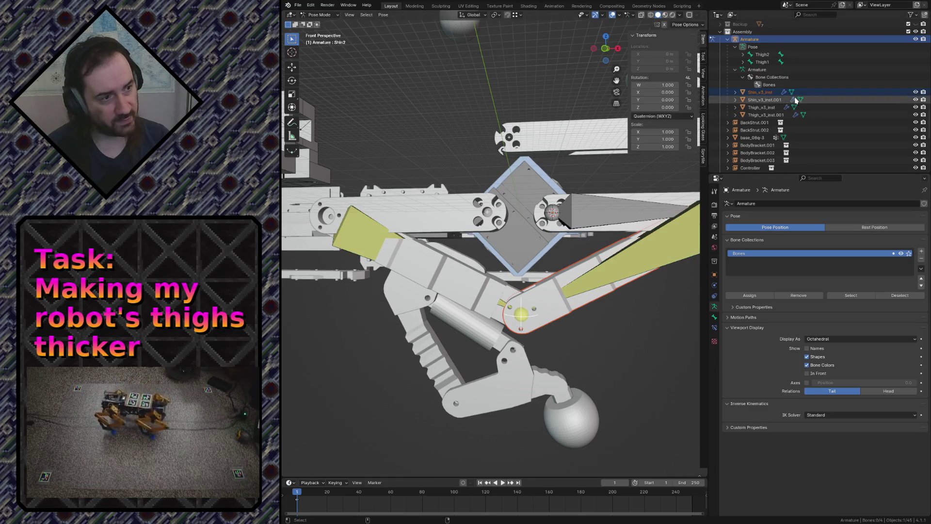
{"action": "key", "text": "ctrl+s"}
Rename the Armature object to LegArmature in the Outliner and select FootIKTarget
{"action": "left_click", "coordinate": [727, 40]}
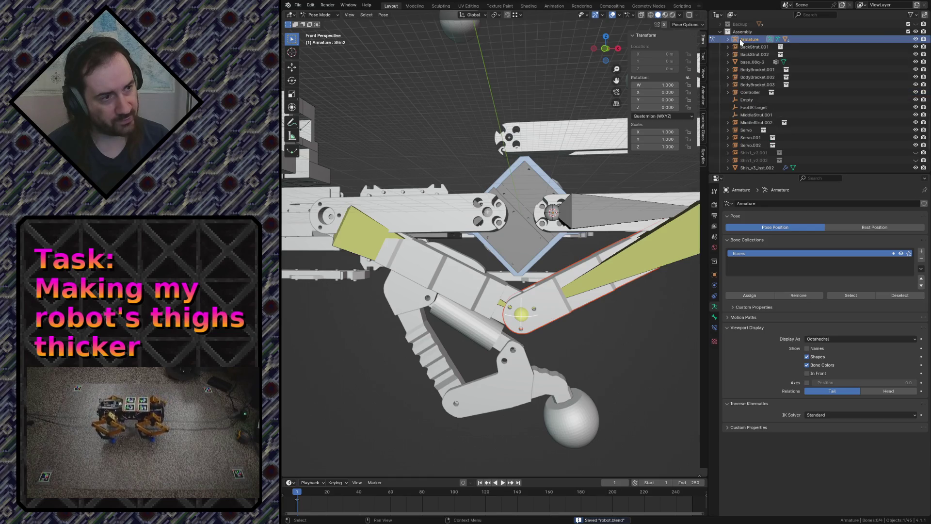
{"action": "double_click", "coordinate": [747, 40]}
{"action": "scroll", "coordinate": [749, 50], "scroll_direction": "up", "scroll_amount": 3}
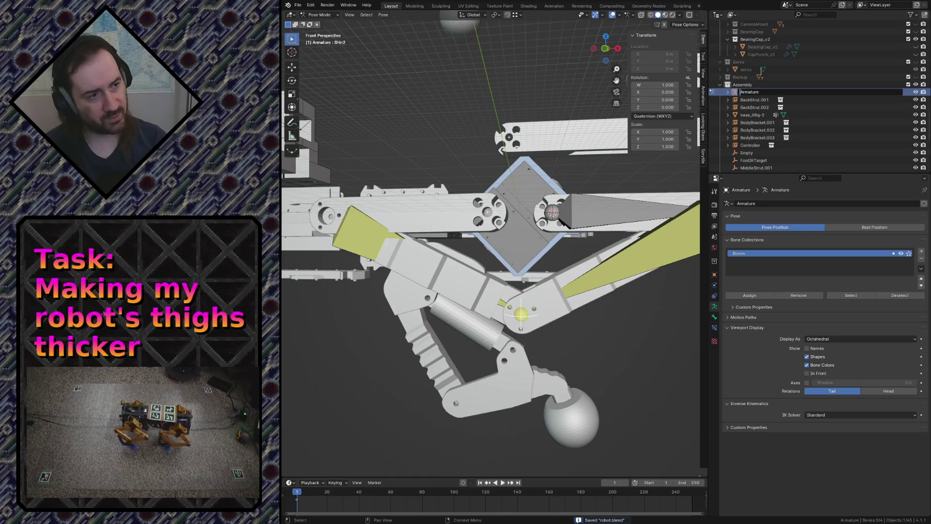
{"action": "type", "text": "Leg"}
{"action": "key", "text": "Return"}
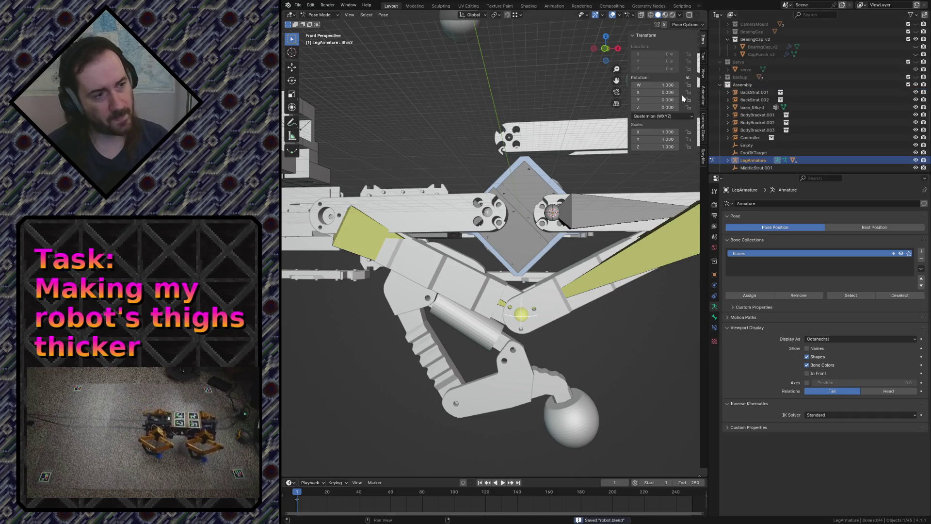
{"action": "left_click", "coordinate": [750, 151]}
{"action": "key", "text": "KP_5"}
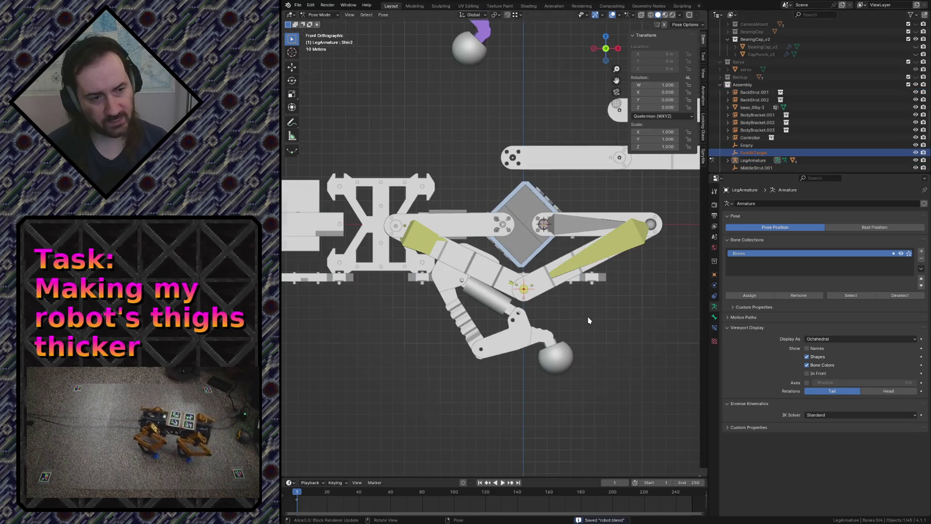
{"action": "scroll", "coordinate": [589, 320], "scroll_direction": "up", "scroll_amount": 4}
{"action": "scroll", "coordinate": [588, 291], "scroll_direction": "down", "scroll_amount": 5}
{"action": "scroll", "coordinate": [588, 265], "scroll_direction": "up", "scroll_amount": 2}
{"action": "key", "text": "z"}
{"action": "left_click", "coordinate": [588, 279]}
{"action": "left_click", "coordinate": [588, 286]}
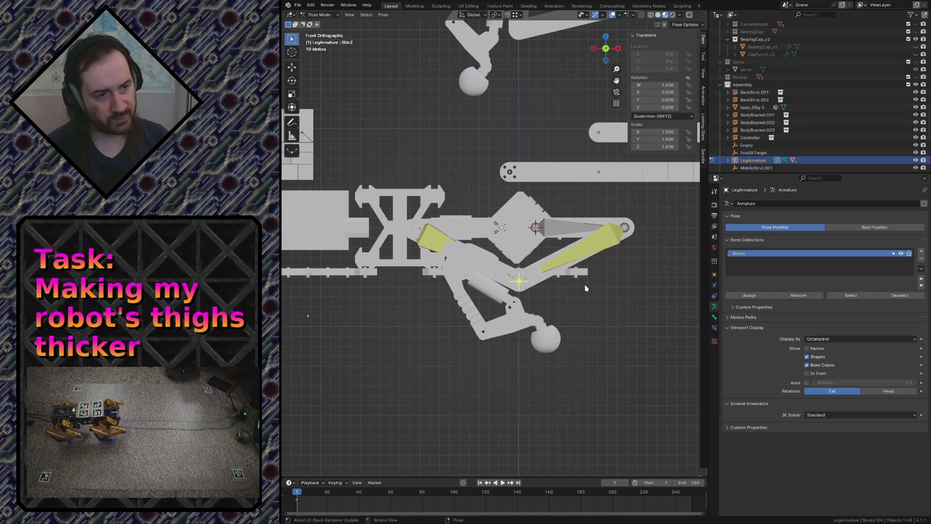
{"action": "middle_click_drag", "start_coordinate": [569, 284], "coordinate": [567, 281]}
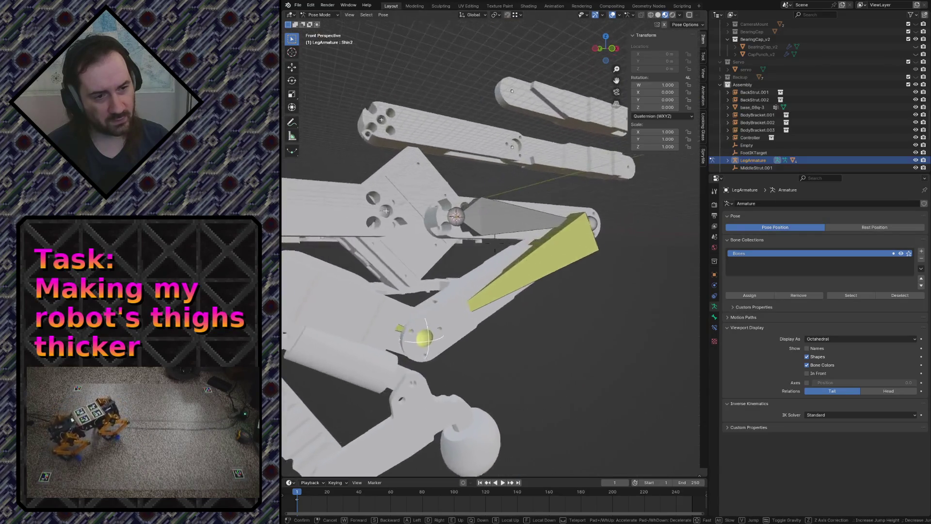
{"action": "key", "text": "z"}
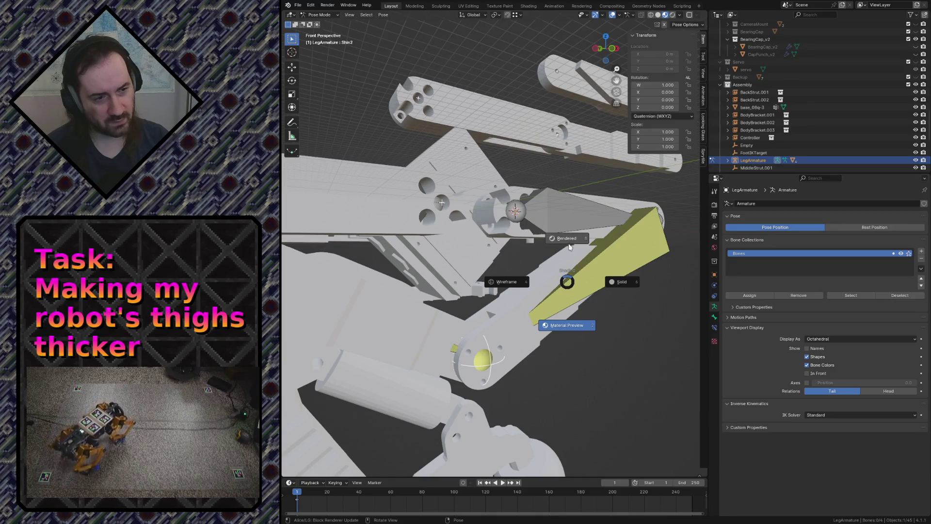
{"action": "left_click", "coordinate": [627, 282]}
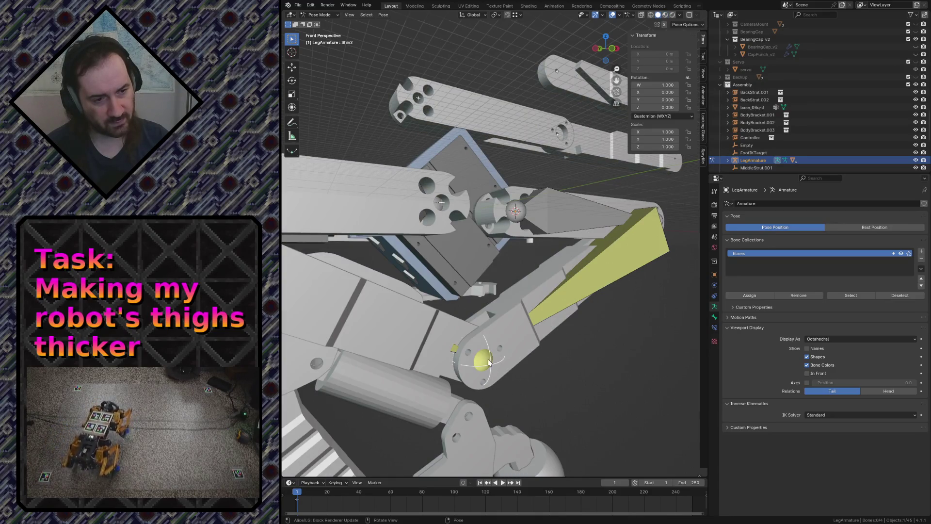
{"action": "left_click", "coordinate": [750, 154]}
{"action": "key", "text": "ctrl+s"}
{"action": "key", "text": "KP_1"}
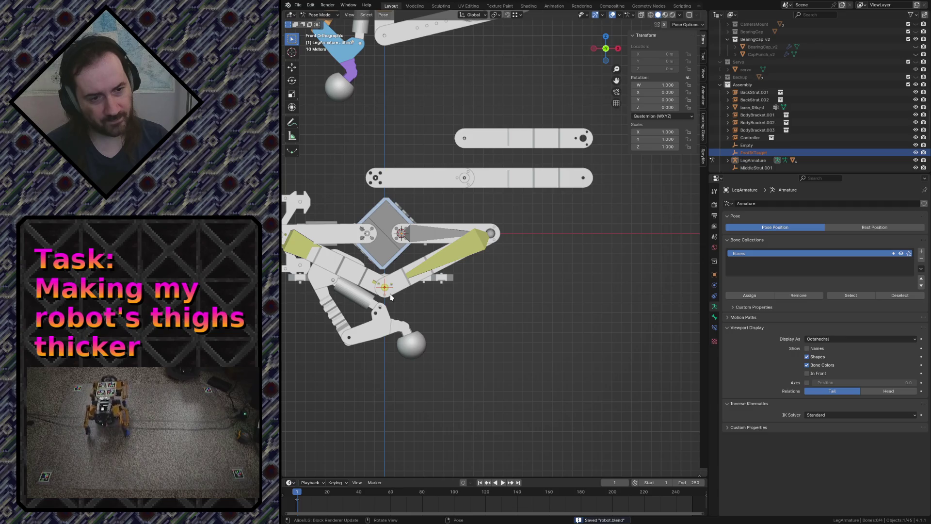
{"action": "key", "text": "ctrl+Tab"}
{"action": "key", "text": "g"}
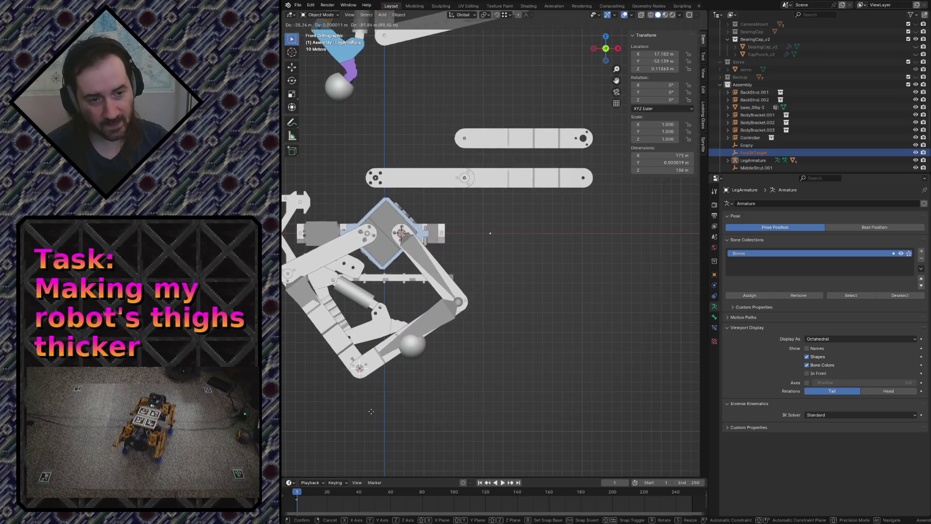
Confirm the foot target position, hide LegArmature in the viewport, nudge the target and save
{"action": "left_click", "coordinate": [371, 410]}
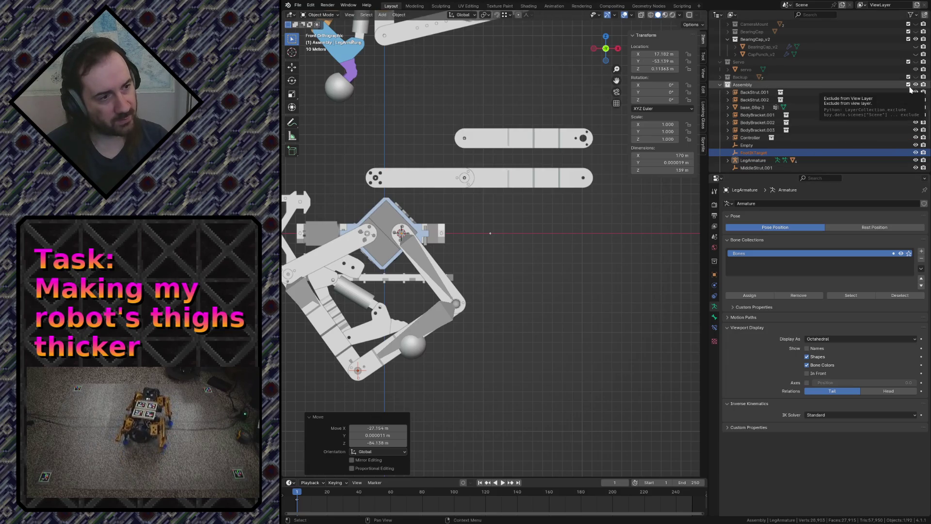
{"action": "left_click", "coordinate": [916, 161]}
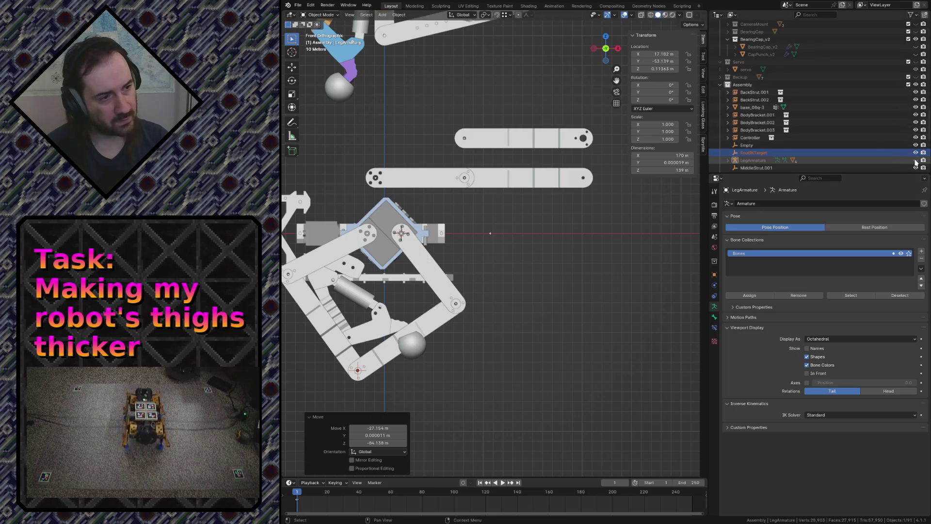
{"action": "key", "text": "g"}
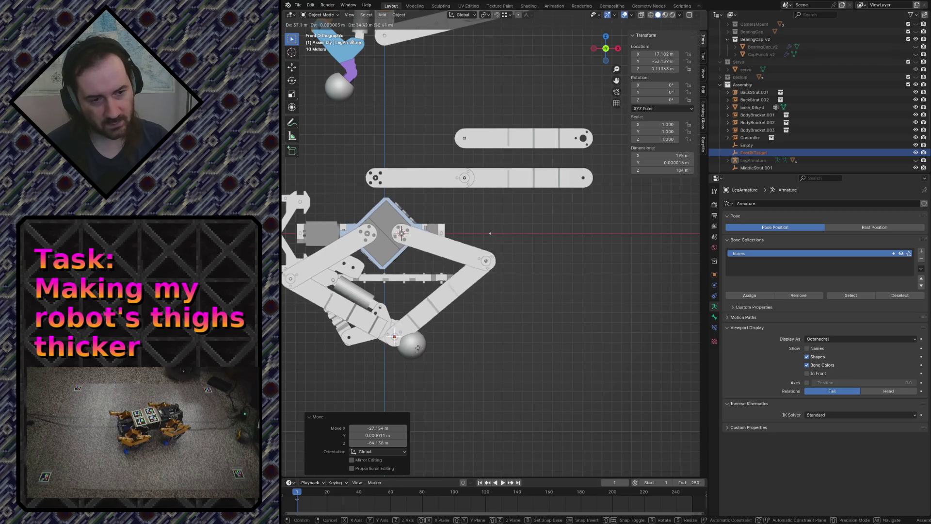
{"action": "left_click", "coordinate": [456, 371]}
{"action": "key", "text": "ctrl+s"}
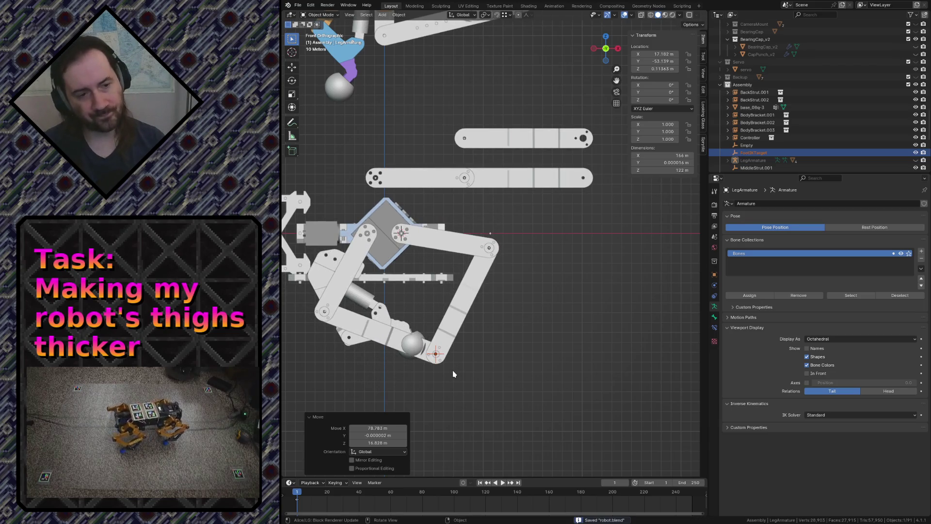
Move the foot IK target straight down along Z and start entering -50 in the Move panel
{"action": "key", "text": "g"}
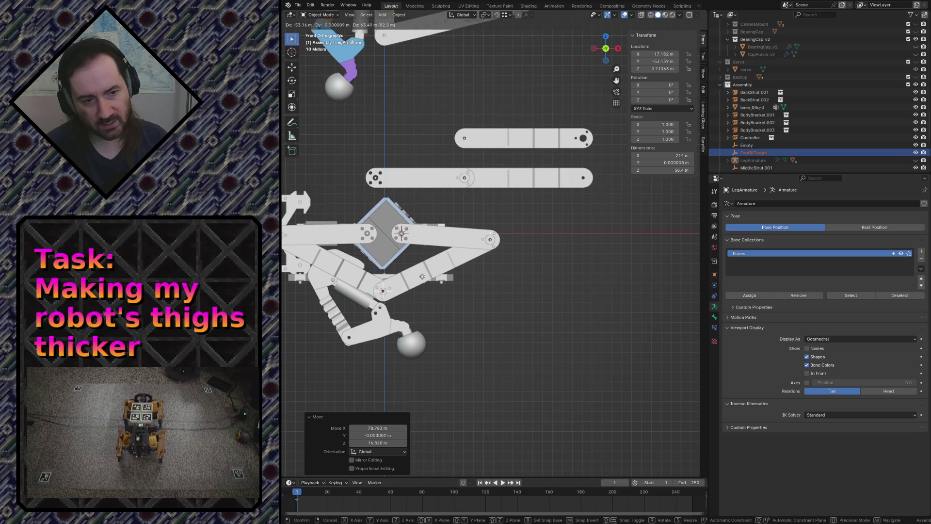
{"action": "left_click", "coordinate": [422, 276]}
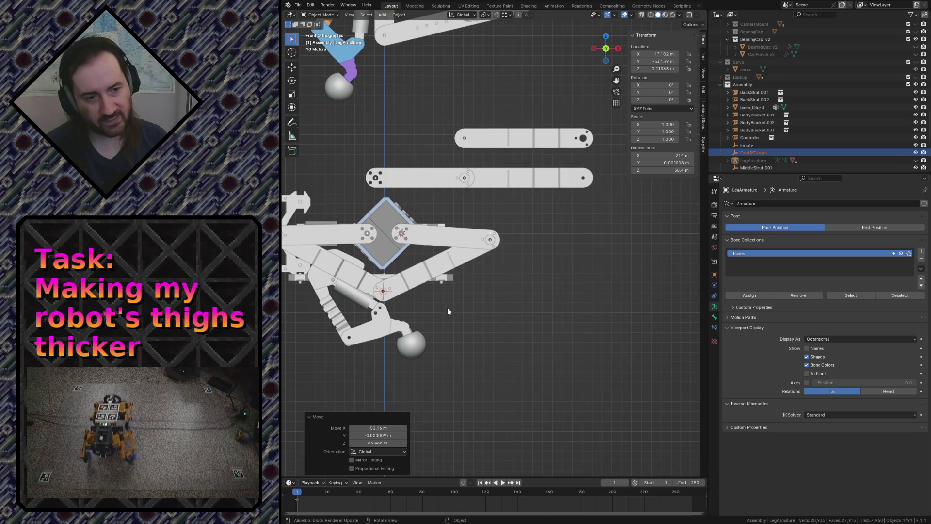
{"action": "key", "text": "g"}
{"action": "key", "text": "z"}
{"action": "left_click", "coordinate": [437, 357]}
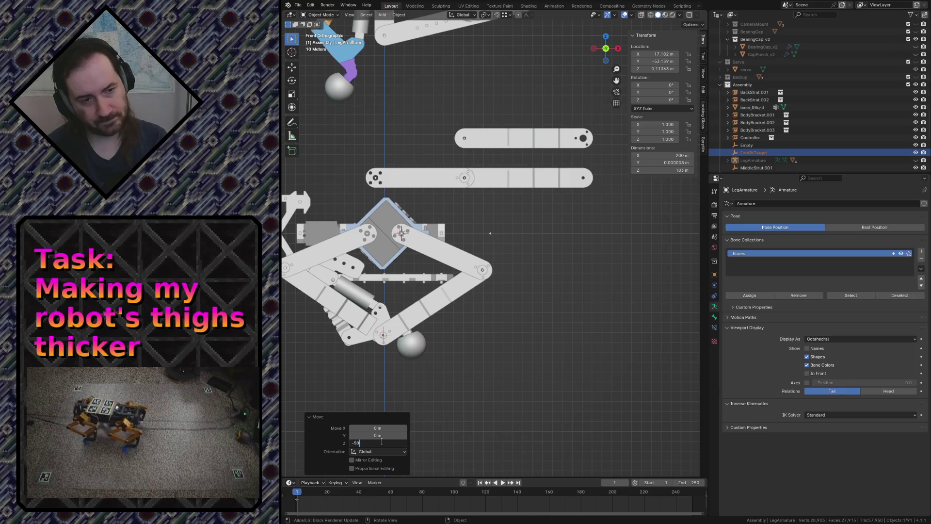
Apply the -50 m Z offset, raise the foot target vertically again and frame it in view
{"action": "key", "text": "Return"}
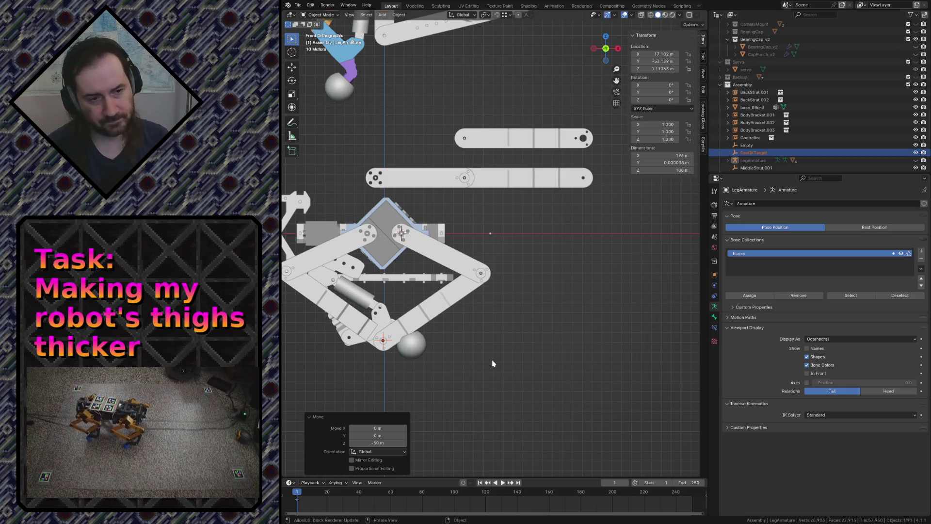
{"action": "key", "text": "g"}
{"action": "key", "text": "z"}
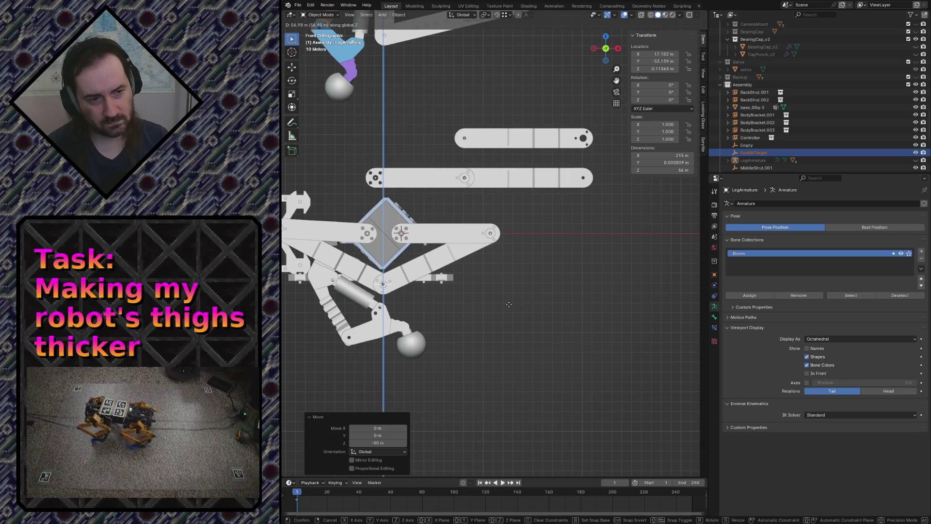
{"action": "left_click", "coordinate": [509, 307]}
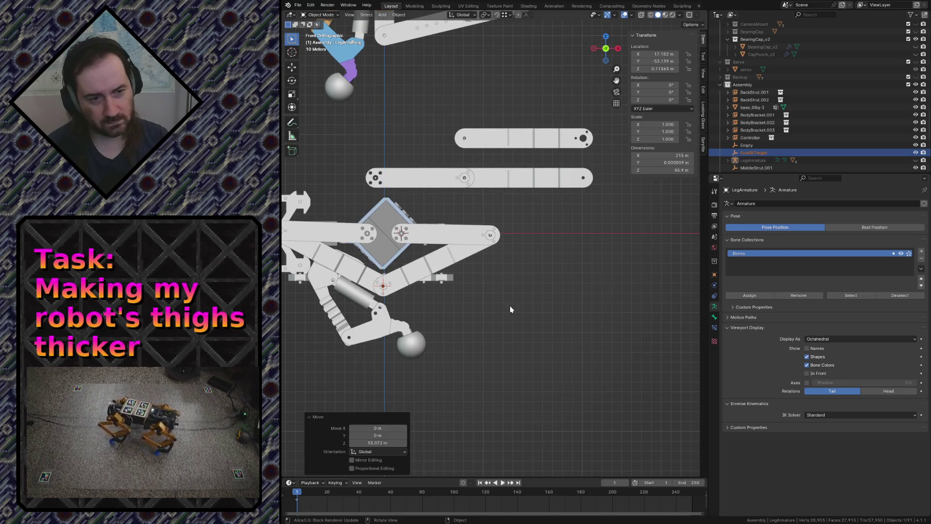
{"action": "key", "text": "KP_Decimal"}
{"action": "scroll", "coordinate": [473, 291], "scroll_direction": "down", "scroll_amount": 3}
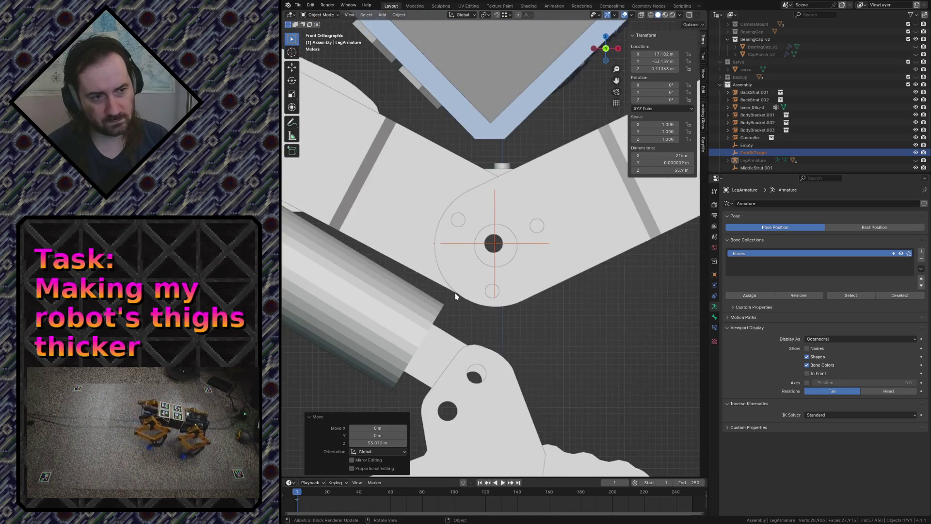
{"action": "scroll", "coordinate": [460, 291], "scroll_direction": "down", "scroll_amount": 3}
{"action": "scroll", "coordinate": [510, 248], "scroll_direction": "up", "scroll_amount": 1}
Shift the leg rig about 1.28 m along X
{"action": "key", "text": "g"}
{"action": "key", "text": "x"}
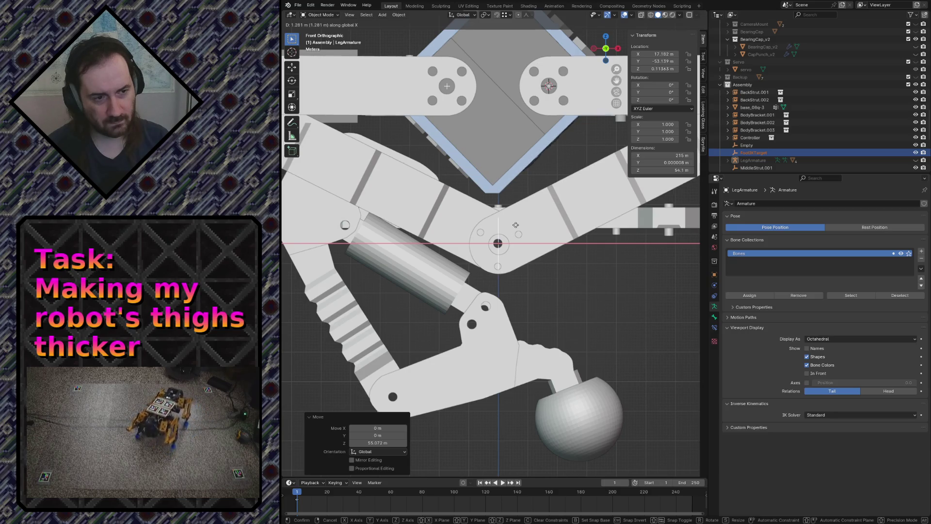
{"action": "left_click", "coordinate": [515, 225]}
{"action": "scroll", "coordinate": [519, 296], "scroll_direction": "down", "scroll_amount": 3}
{"action": "scroll", "coordinate": [547, 286], "scroll_direction": "down", "scroll_amount": 4}
Lower the leg rig exactly 50 m along Z via the Move panel, then select the shin
{"action": "key", "text": "g"}
{"action": "key", "text": "z"}
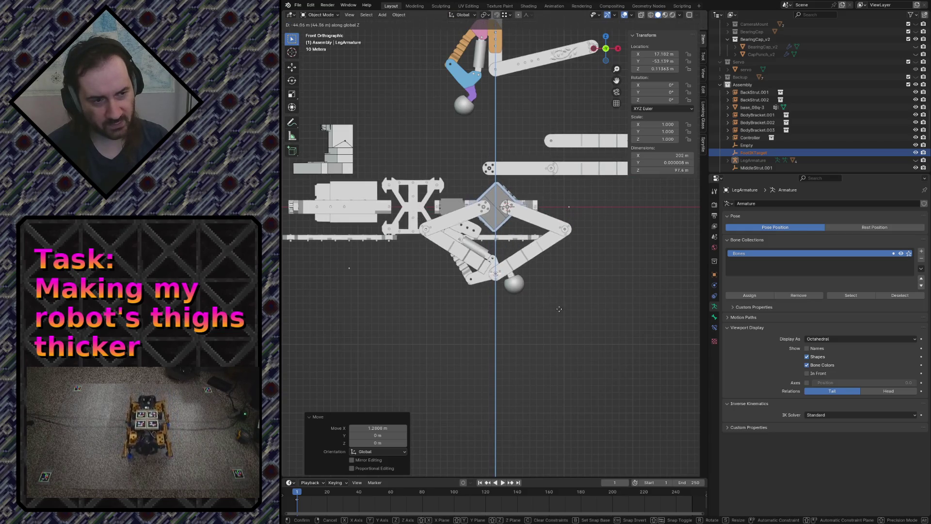
{"action": "left_click", "coordinate": [552, 324]}
{"action": "left_click", "coordinate": [390, 441]}
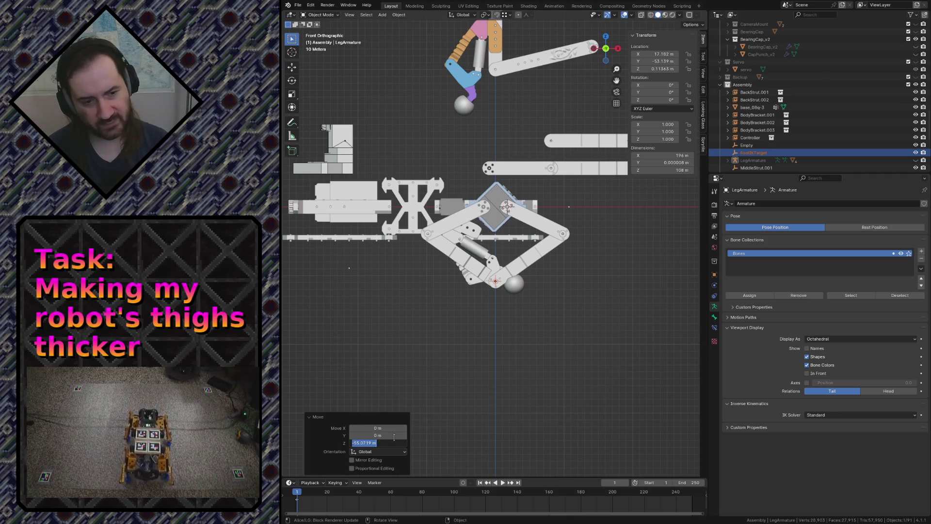
{"action": "key", "text": "Return"}
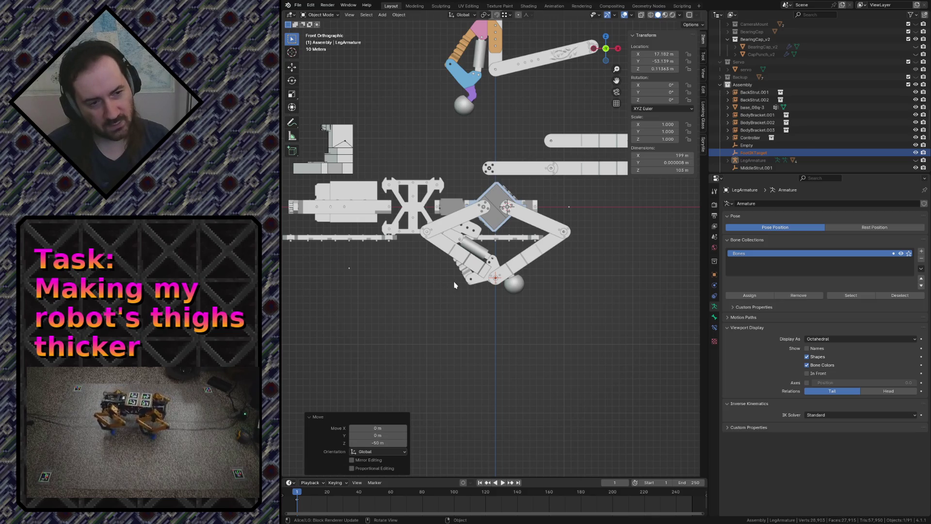
{"action": "left_click", "coordinate": [470, 280]}
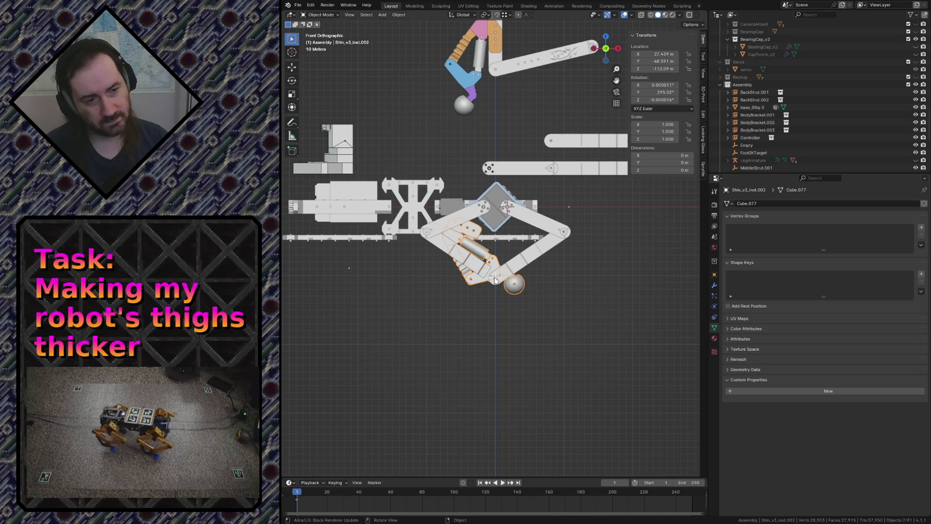
Select FootIKTarget in the Outliner and move it vertically along Z
{"action": "left_click", "coordinate": [753, 152]}
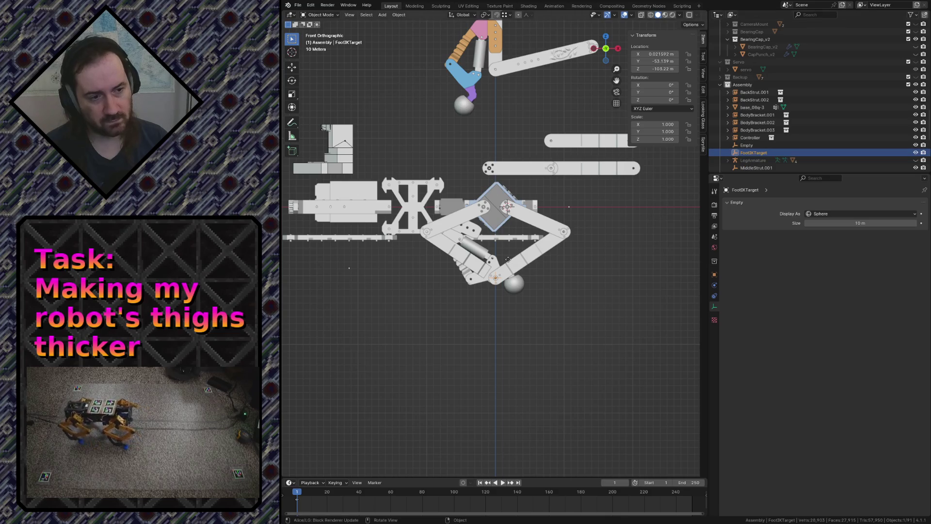
{"action": "key", "text": "g"}
{"action": "key", "text": "z"}
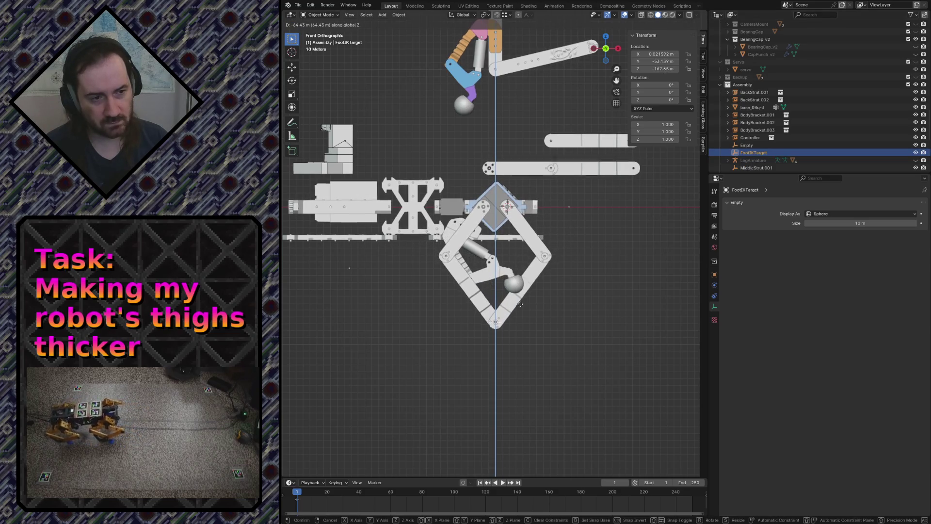
{"action": "left_click", "coordinate": [519, 305]}
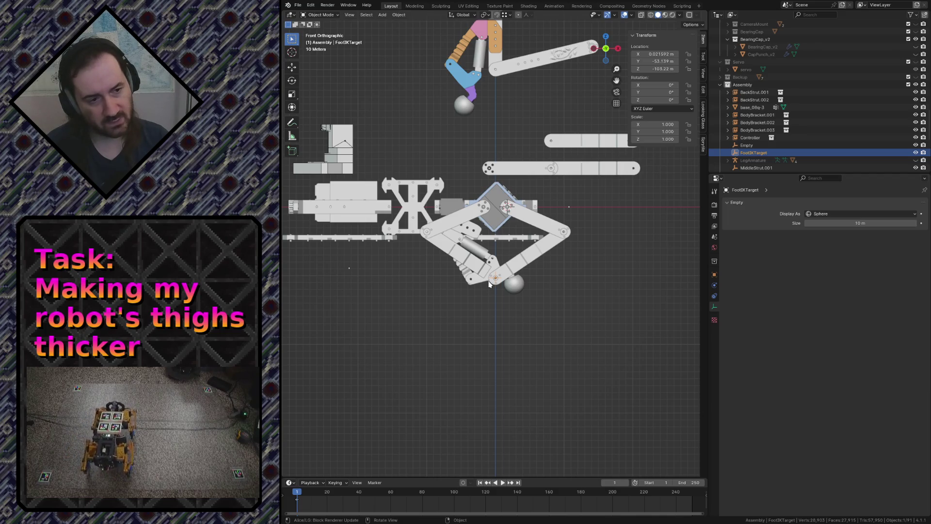
Lower the FootIKTarget exactly 20 m to Z −123.22 m via the Move panel
{"action": "key", "text": "g"}
{"action": "key", "text": "z"}
{"action": "left_click", "coordinate": [458, 322]}
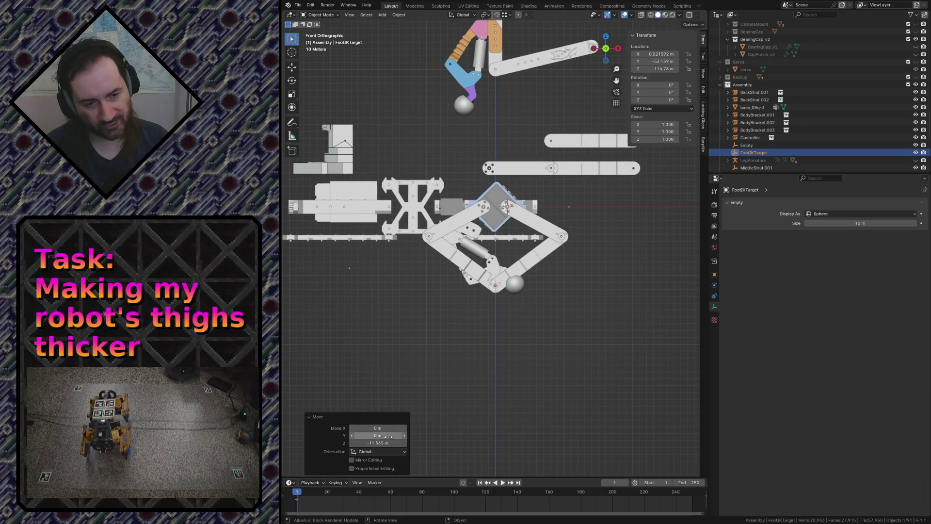
{"action": "type", "text": "0"}
{"action": "key", "text": "Return"}
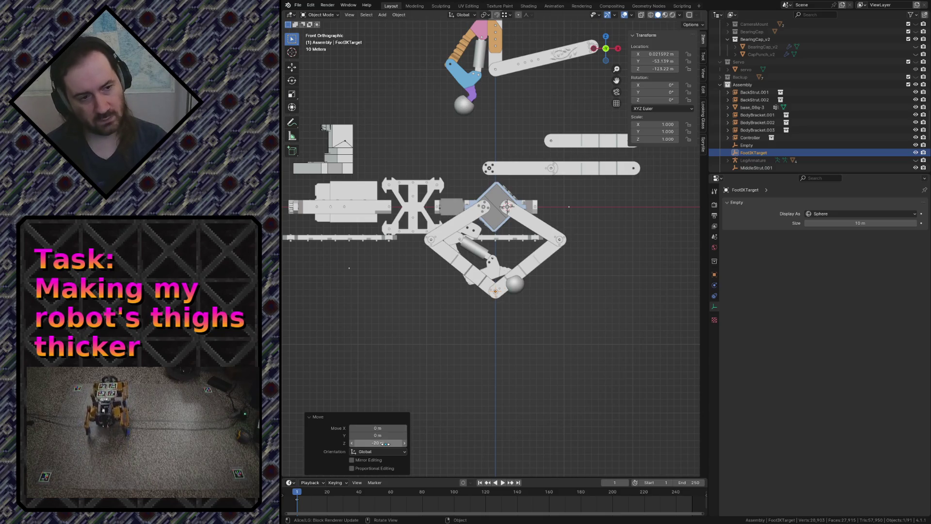
{"action": "scroll", "coordinate": [510, 313], "scroll_direction": "down", "scroll_amount": 5}
{"action": "scroll", "coordinate": [564, 250], "scroll_direction": "up", "scroll_amount": 5}
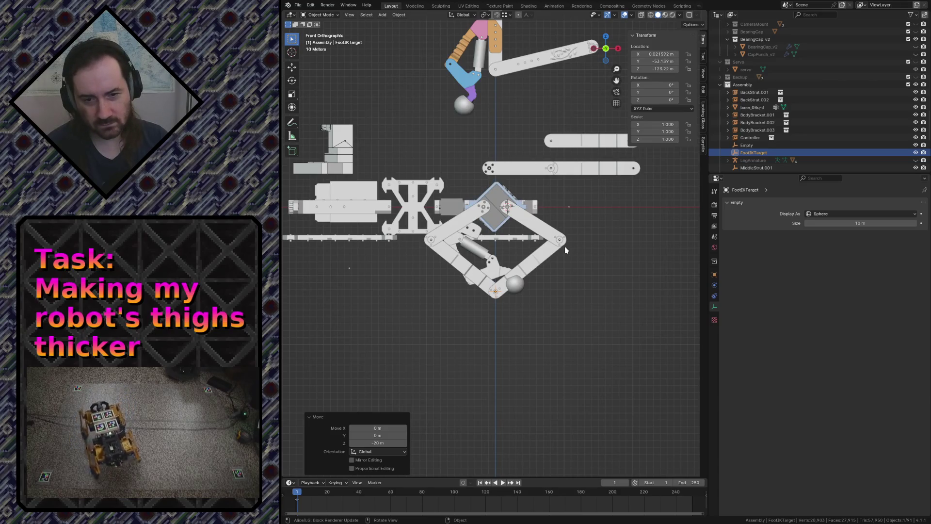
{"action": "key", "text": "shift+grave"}
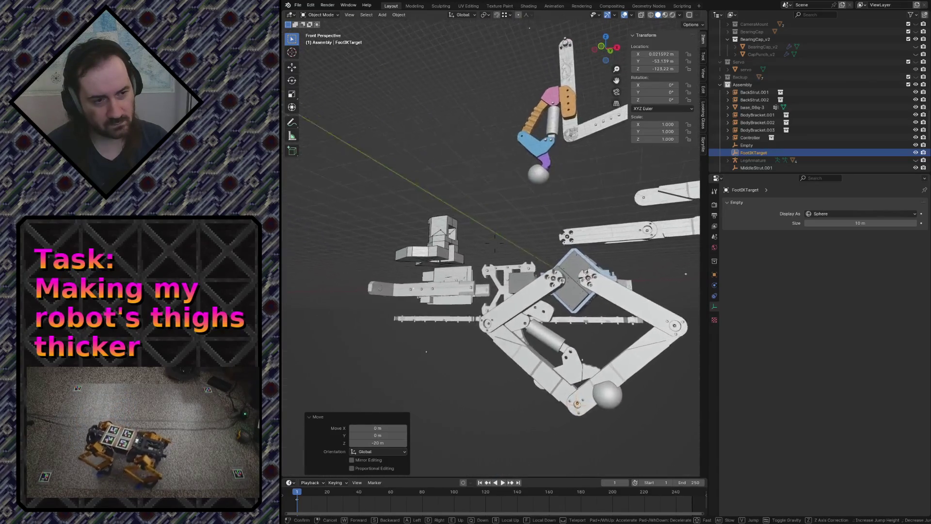
Fly the view around the robot leg assembly to inspect it
{"action": "key", "text": "s"}
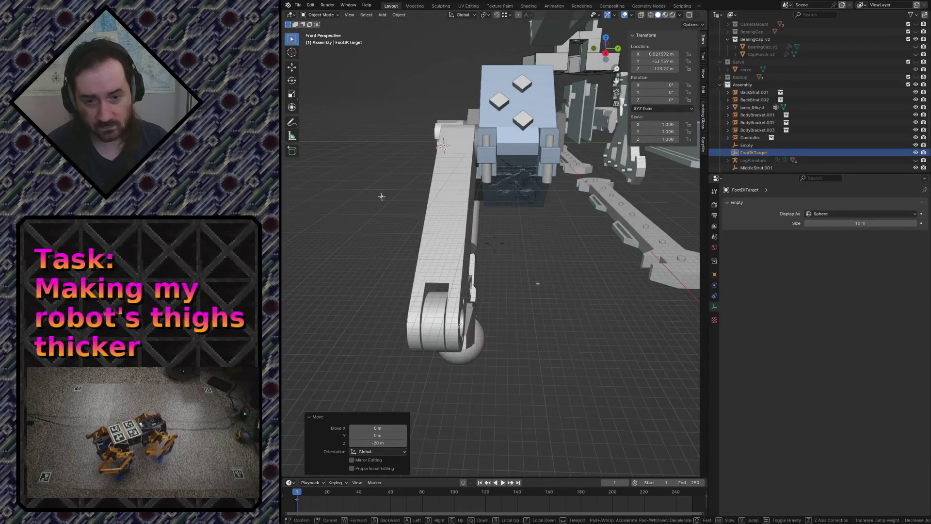
{"action": "key", "text": "a"}
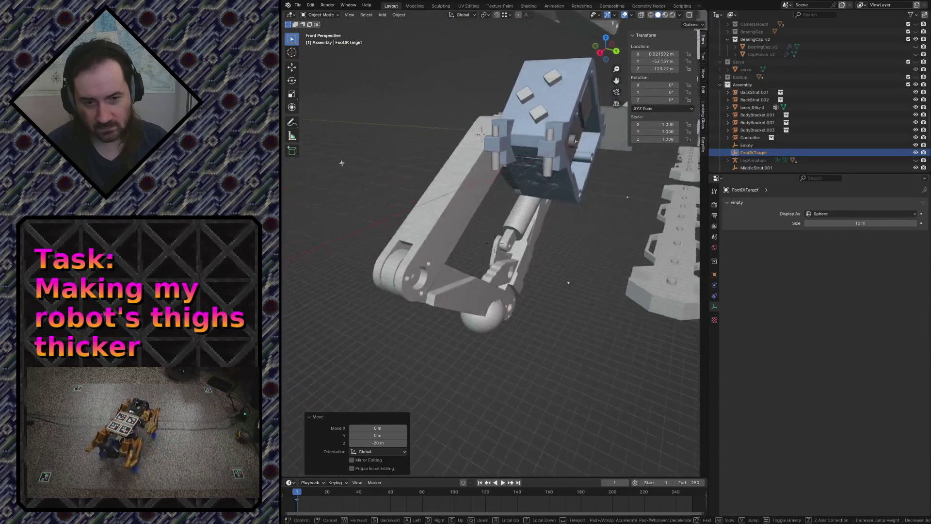
{"action": "key", "text": "s"}
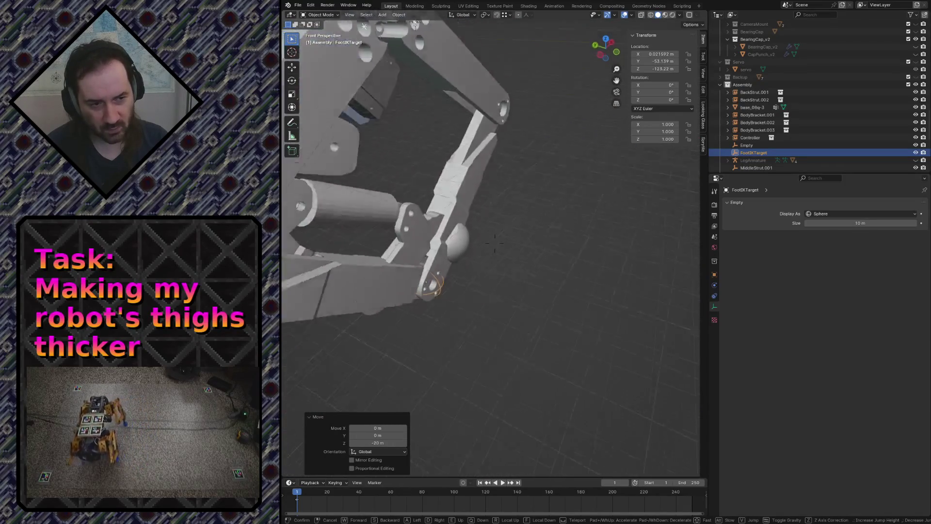
{"action": "key", "text": "s"}
{"action": "key", "text": "s"}
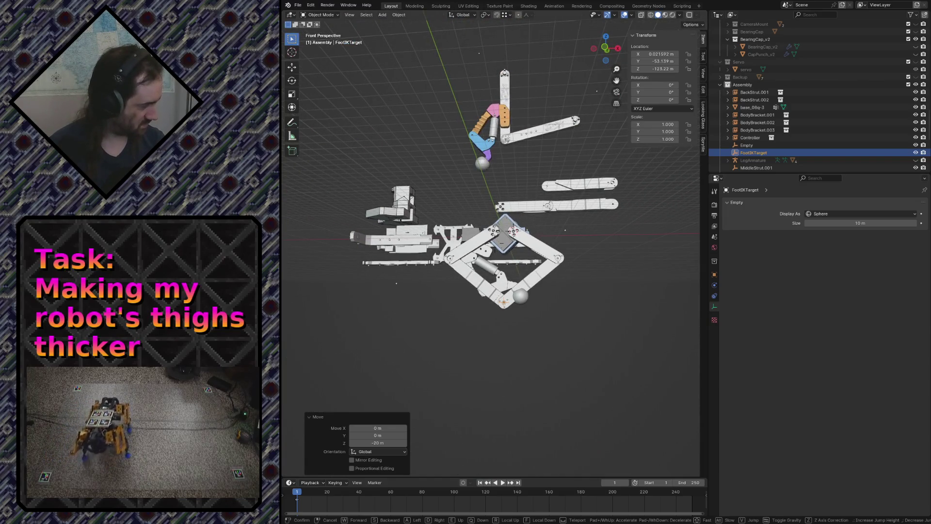
{"action": "key", "text": "w"}
{"action": "key", "text": "s"}
Raise the FootIKTarget 20 m along Z back to −103.22 m via the Move panel
{"action": "key", "text": "Return"}
{"action": "key", "text": "g"}
{"action": "key", "text": "z"}
{"action": "left_click", "coordinate": [556, 284]}
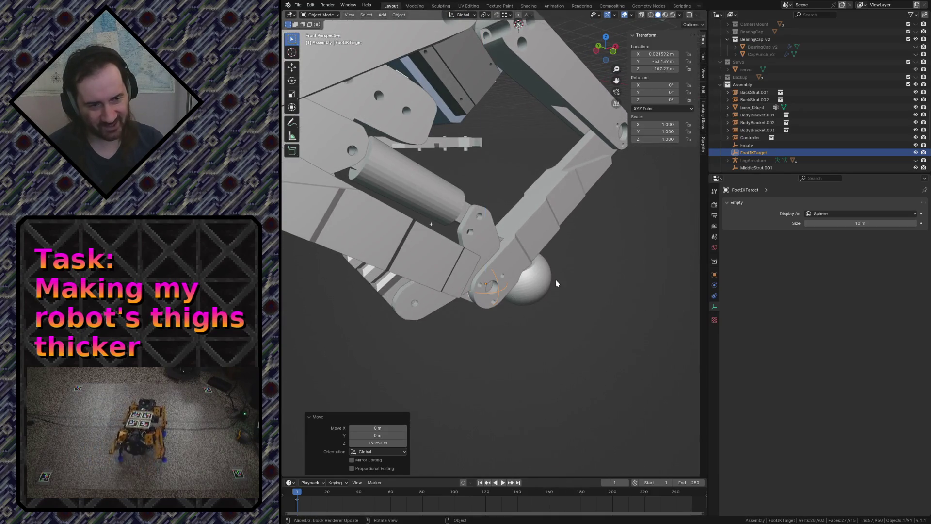
{"action": "left_click", "coordinate": [381, 443]}
{"action": "type", "text": "20"}
{"action": "key", "text": "Return"}
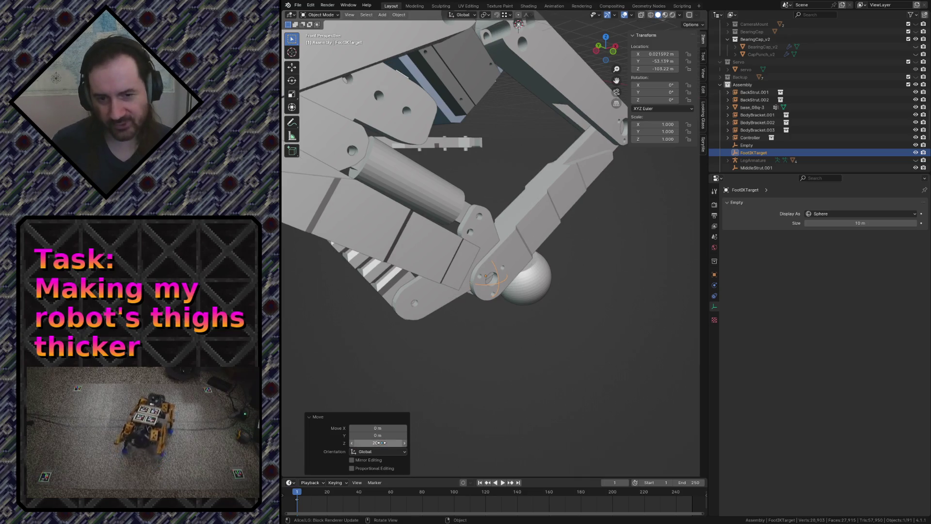
Look over the rig, save robot.blend, select the shin and return to front view
{"action": "left_click", "coordinate": [509, 374]}
{"action": "key", "text": "shift+grave"}
{"action": "key", "text": "s"}
{"action": "key", "text": "ctrl+s"}
{"action": "left_click", "coordinate": [458, 275]}
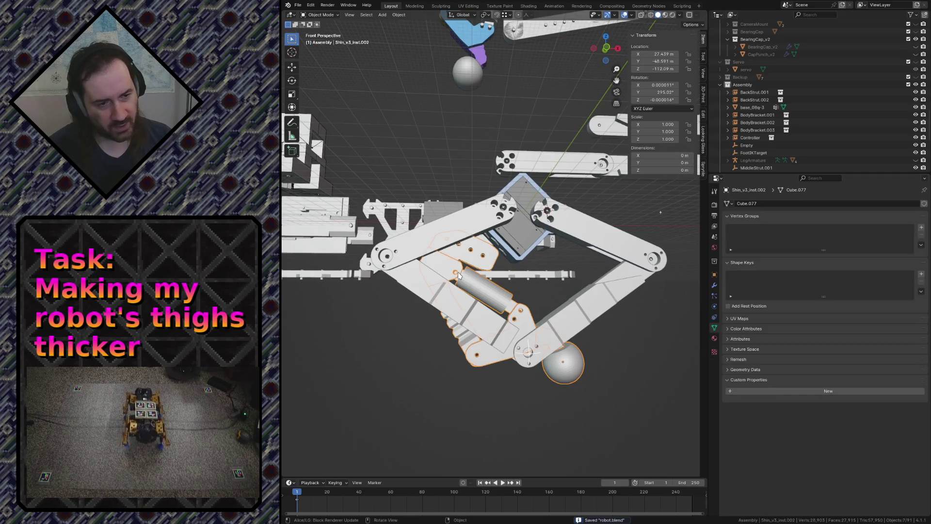
{"action": "key", "text": "KP_1"}
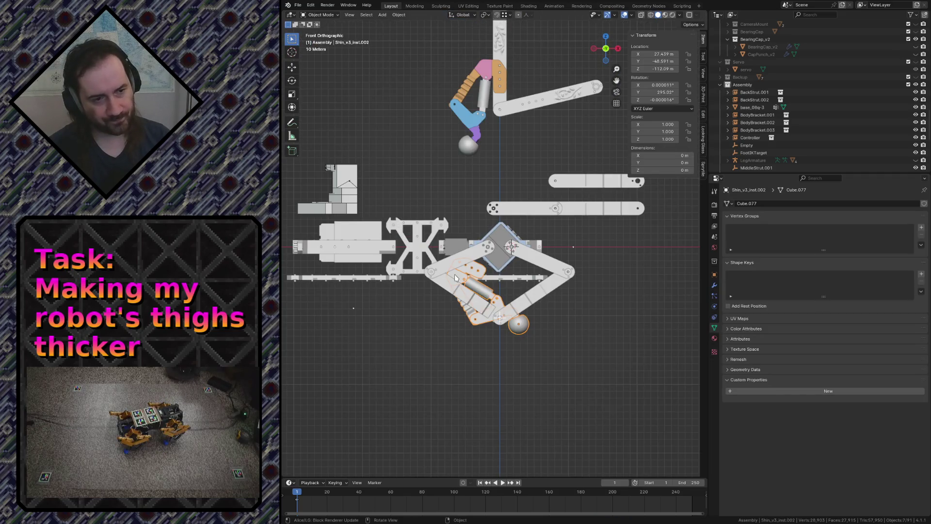
Reposition the shin and rotate it about 22.6°
{"action": "key", "text": "g"}
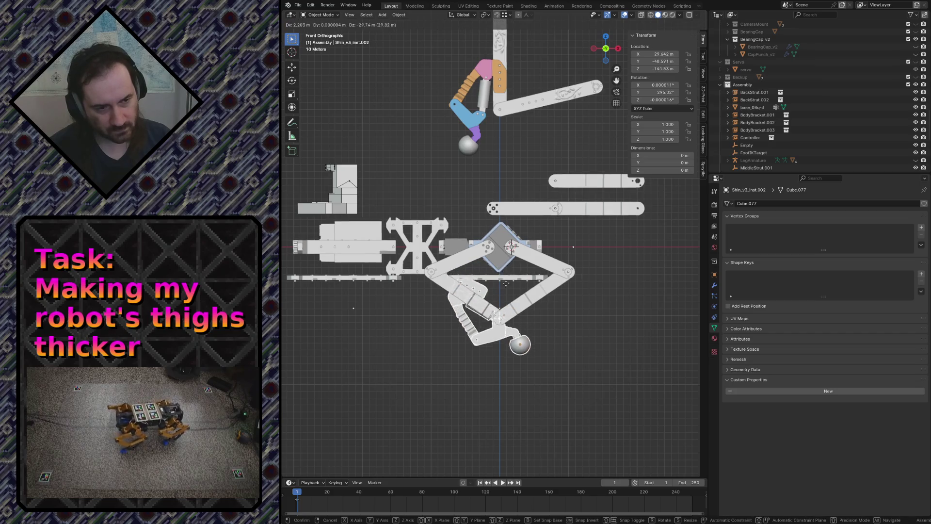
{"action": "left_click", "coordinate": [504, 295]}
{"action": "key", "text": "r"}
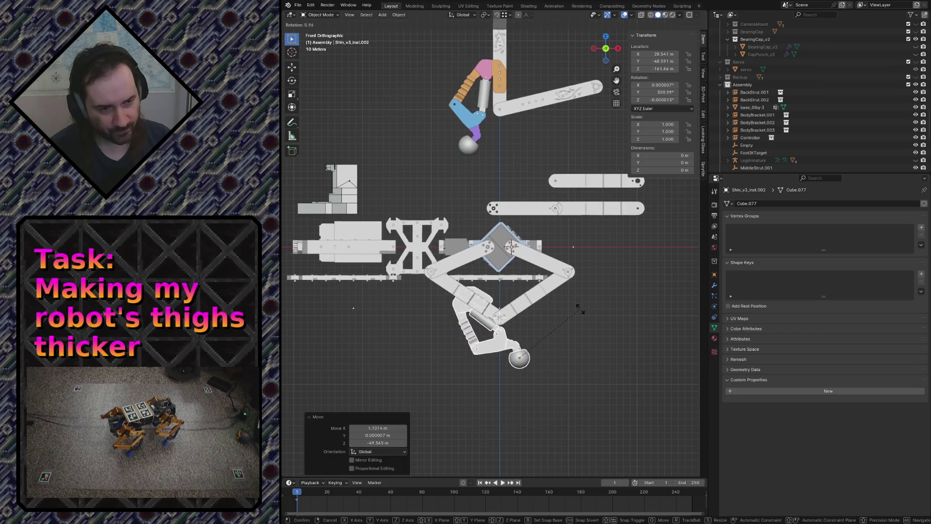
{"action": "left_click", "coordinate": [551, 358]}
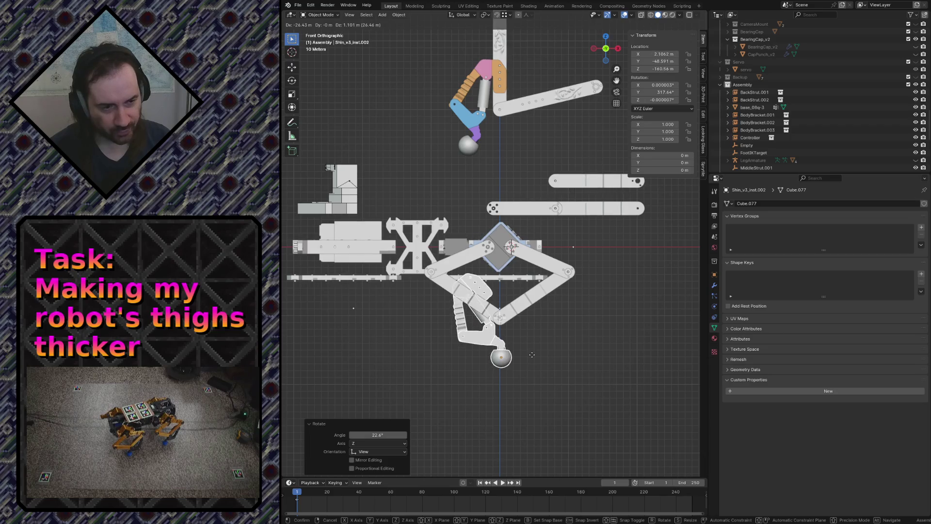
{"action": "left_click", "coordinate": [532, 355]}
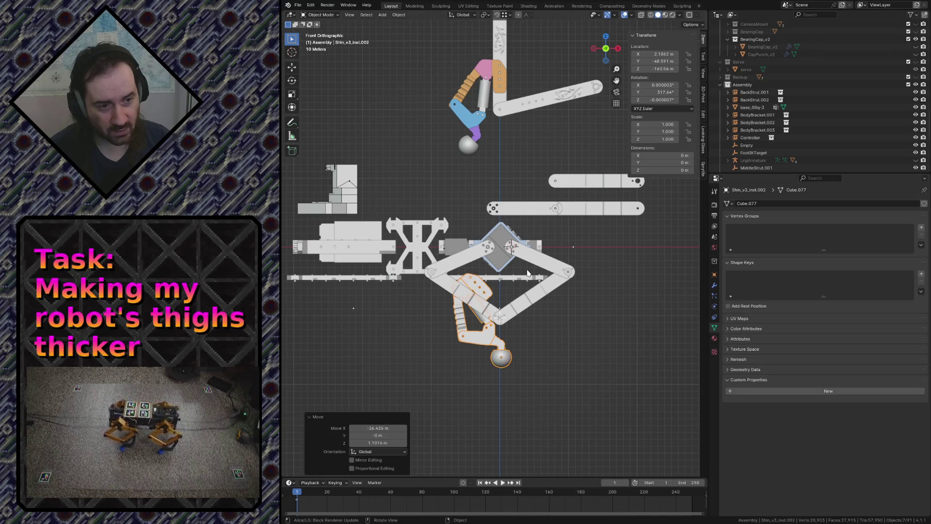
Correct the shin's angle to about 317° and shift it sideways to the left
{"action": "key", "text": "r"}
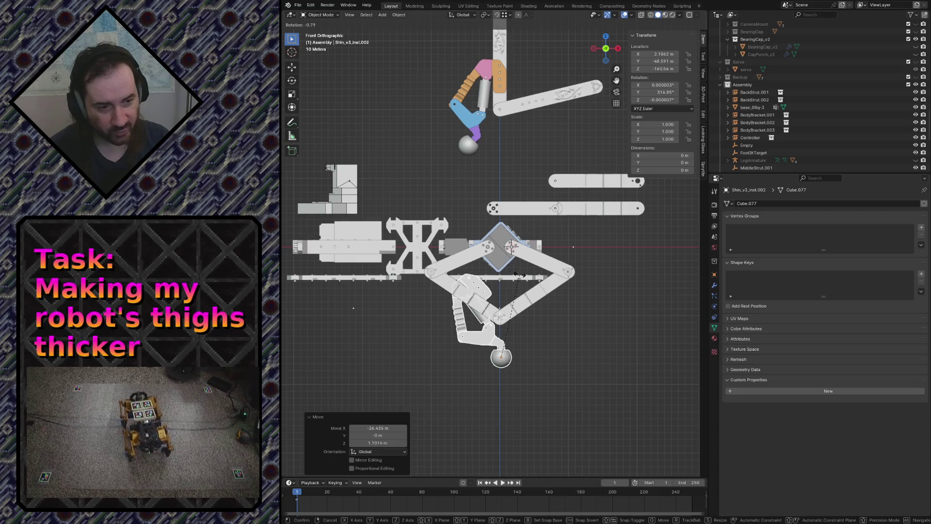
{"action": "left_click", "coordinate": [531, 340]}
{"action": "key", "text": "g"}
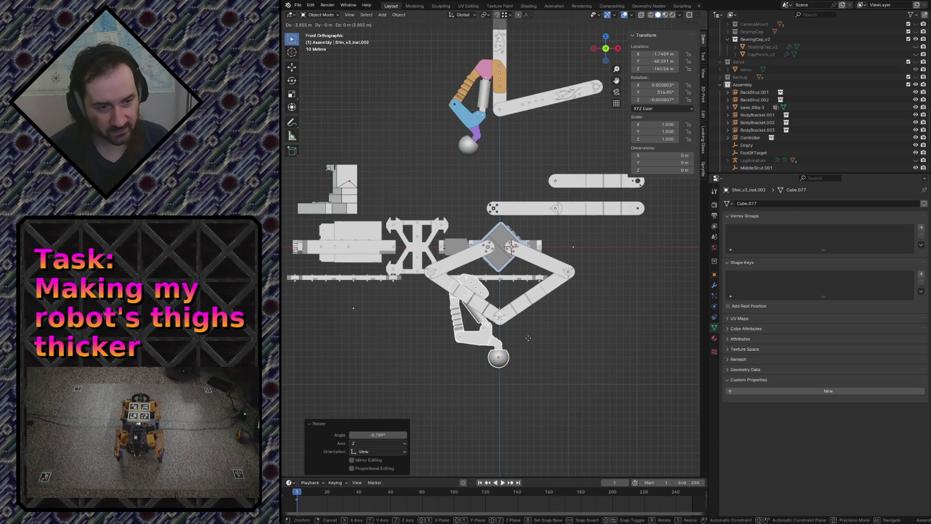
{"action": "left_click", "coordinate": [529, 339]}
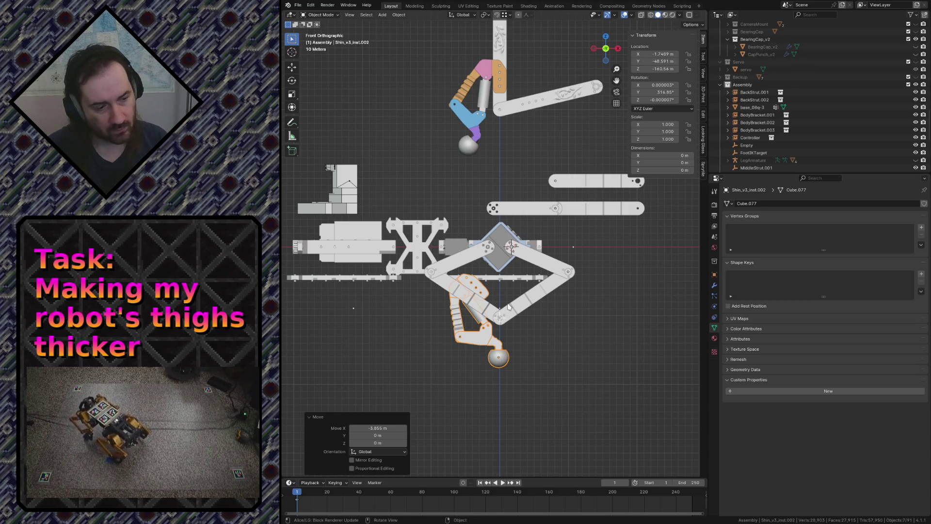
Lower the shin assembly along Z to about −184.24 m below the knee and save
{"action": "key", "text": "g"}
{"action": "key", "text": "z"}
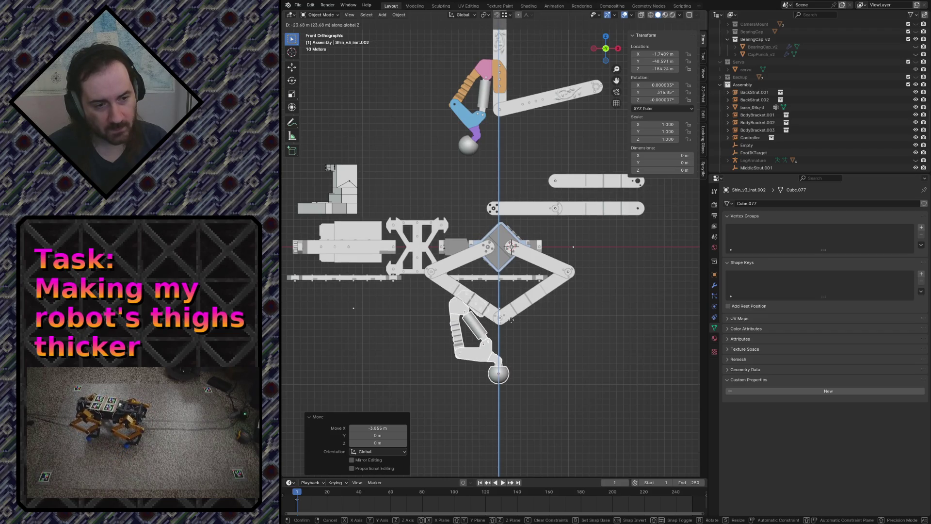
{"action": "left_click", "coordinate": [541, 327]}
{"action": "key", "text": "ctrl+s"}
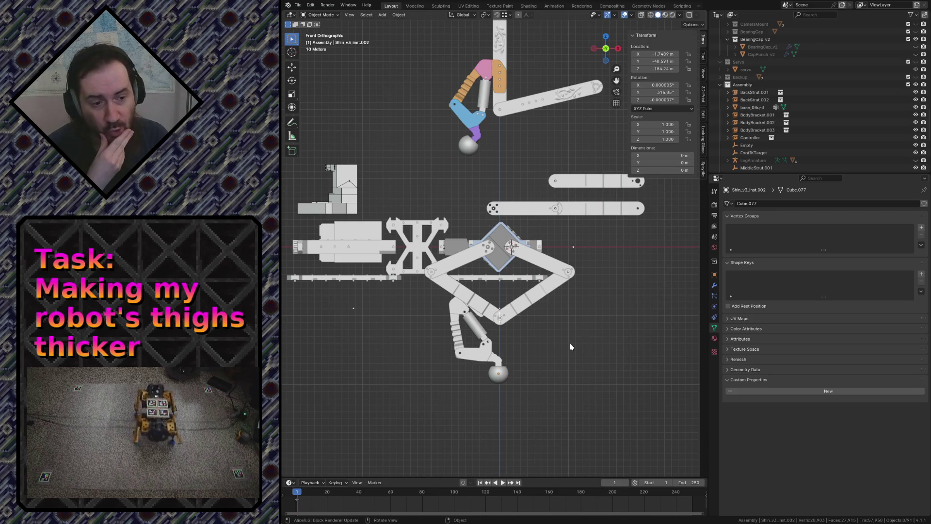
Deselect the shin part and save robot.blend
{"action": "left_click", "coordinate": [455, 323]}
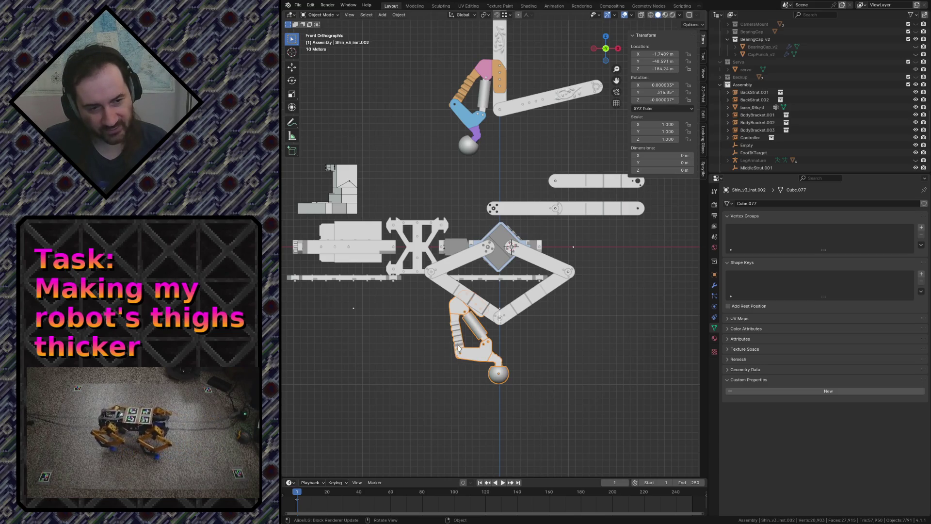
{"action": "left_click", "coordinate": [557, 374]}
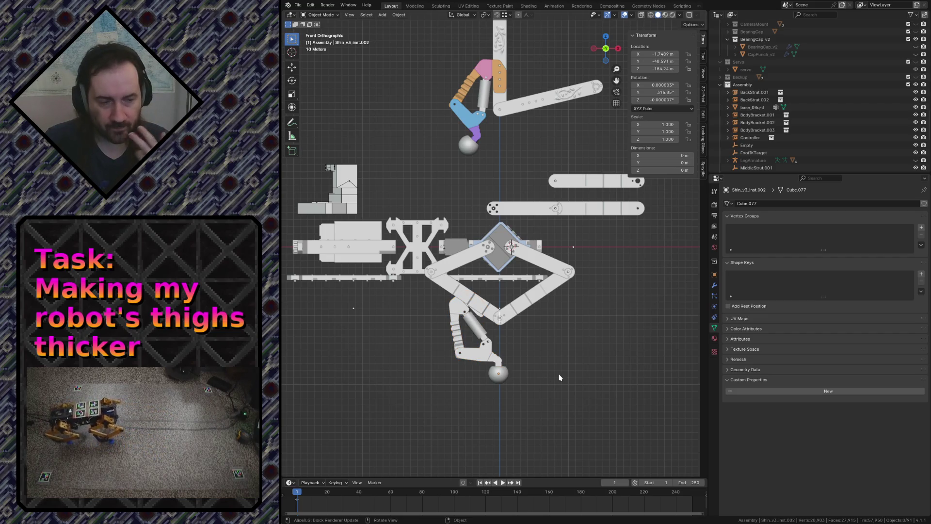
{"action": "key", "text": "ctrl+s"}
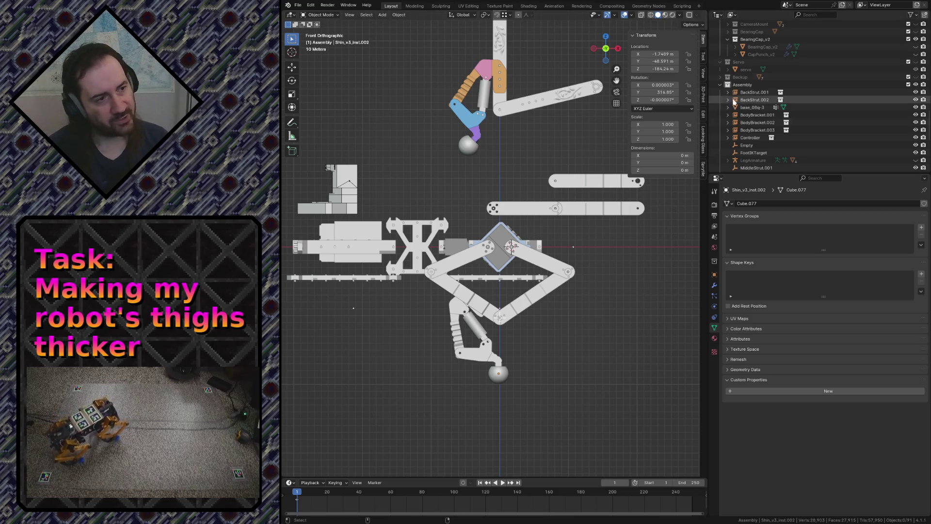
{"action": "scroll", "coordinate": [859, 89], "scroll_direction": "down", "scroll_amount": 5}
Show the MoJoCo collection's robot parts, pan across the assembly and select the lower shin
{"action": "left_click", "coordinate": [916, 131]}
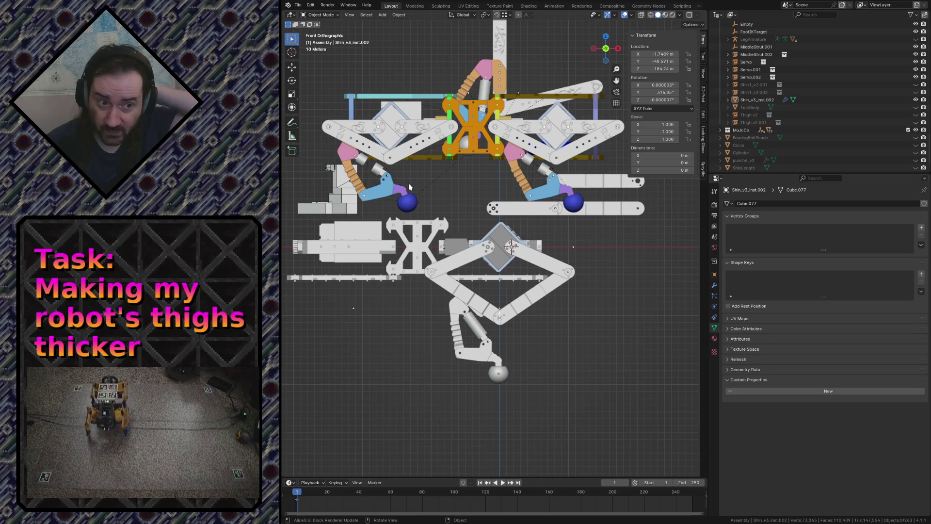
{"action": "scroll", "coordinate": [429, 175], "scroll_direction": "up", "scroll_amount": 4}
{"action": "middle_click_drag", "start_coordinate": [437, 170], "coordinate": [515, 239], "text": "shift"}
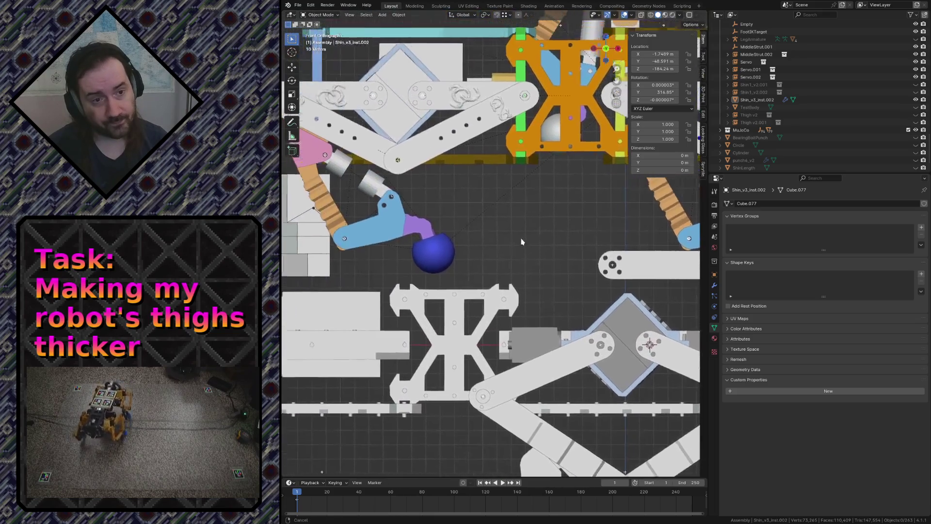
{"action": "scroll", "coordinate": [565, 249], "scroll_direction": "down", "scroll_amount": 1}
{"action": "scroll", "coordinate": [566, 249], "scroll_direction": "down", "scroll_amount": 2}
{"action": "scroll", "coordinate": [565, 249], "scroll_direction": "down", "scroll_amount": 1}
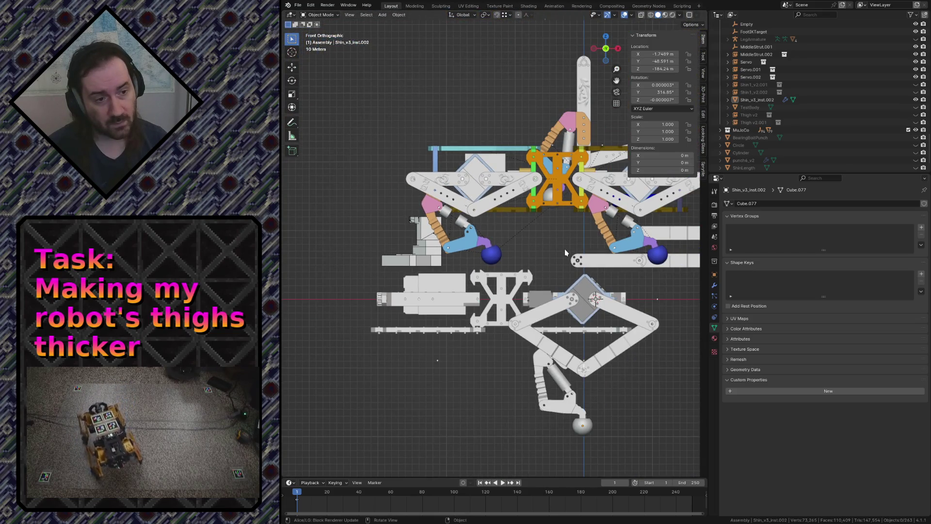
{"action": "scroll", "coordinate": [549, 374], "scroll_direction": "down", "scroll_amount": 1}
{"action": "left_click", "coordinate": [542, 362]}
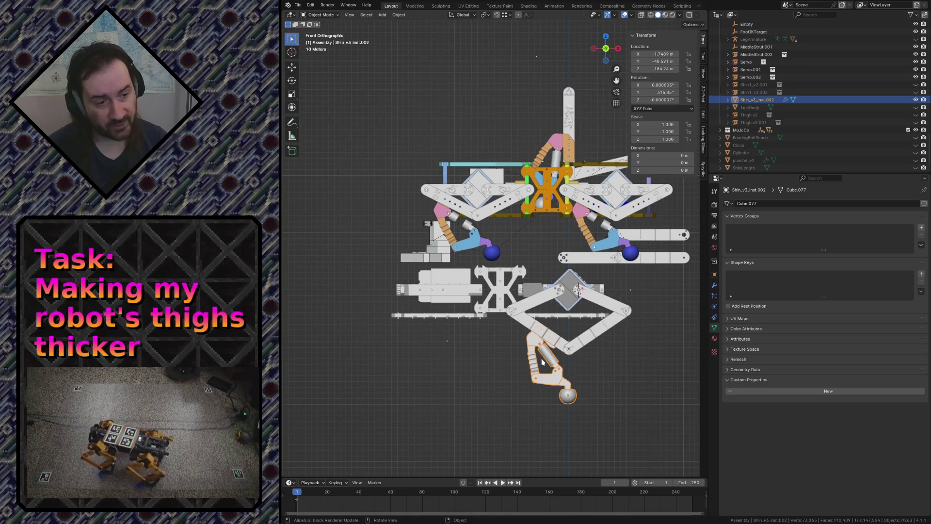
Rotate the lower shin part 180° about global Z so the foot faces the other way
{"action": "key", "text": "r"}
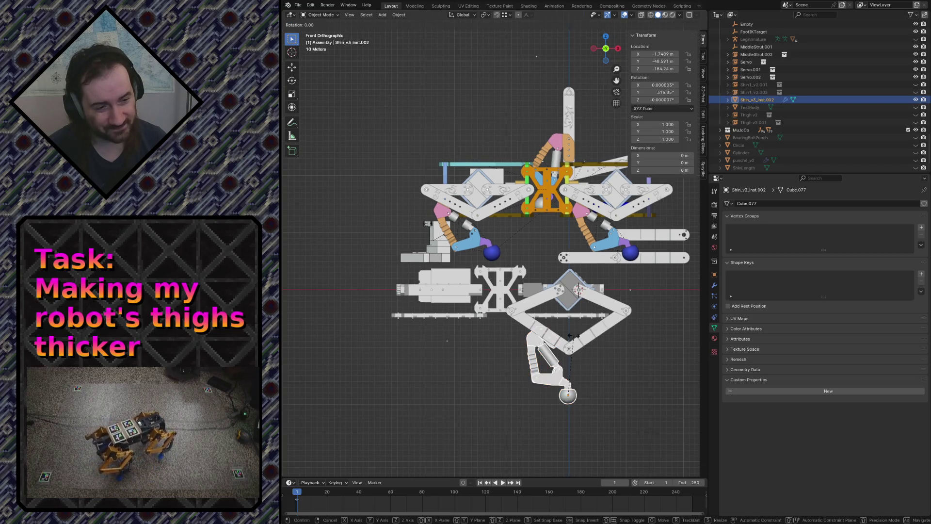
{"action": "type", "text": "z180"}
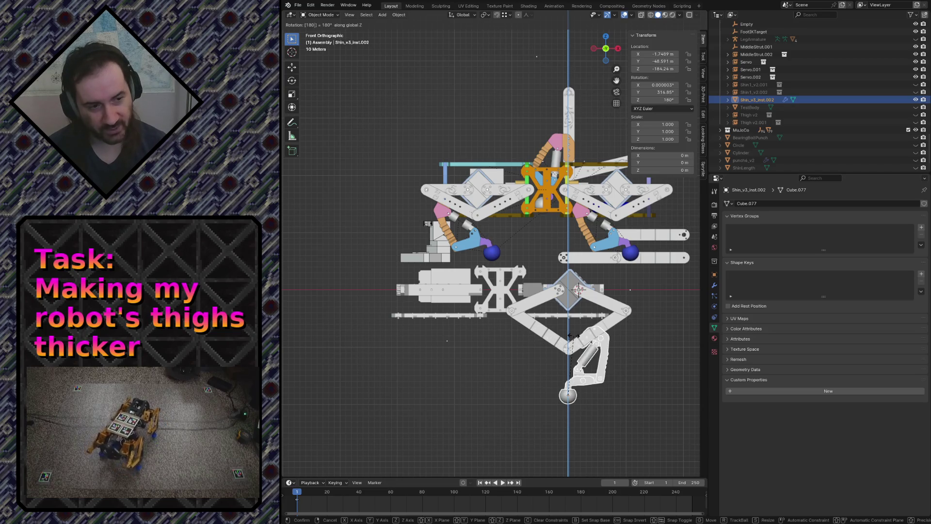
{"action": "key", "text": "Return"}
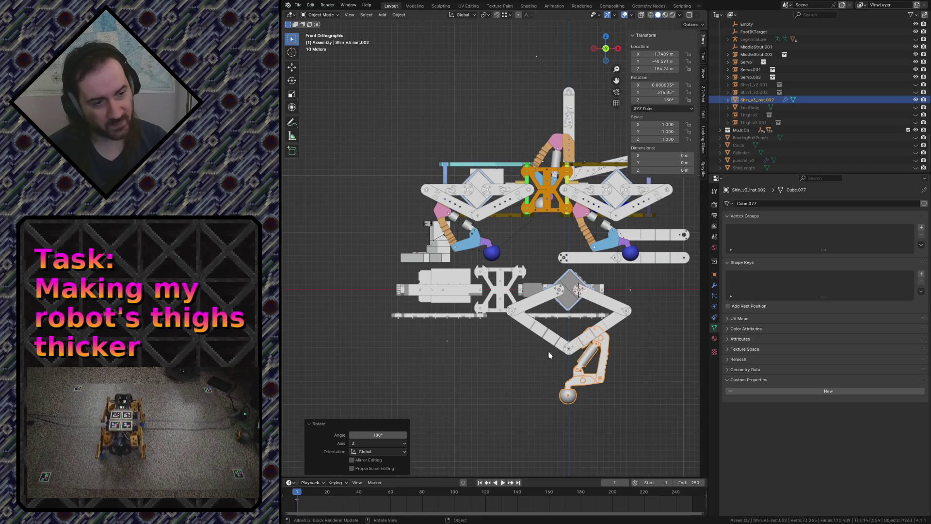
{"action": "left_click", "coordinate": [491, 356]}
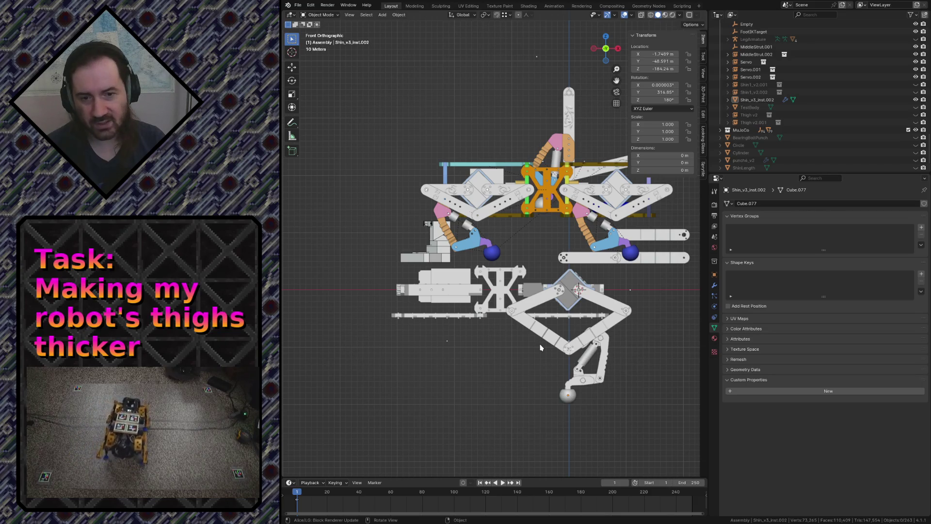
{"action": "left_click", "coordinate": [570, 399]}
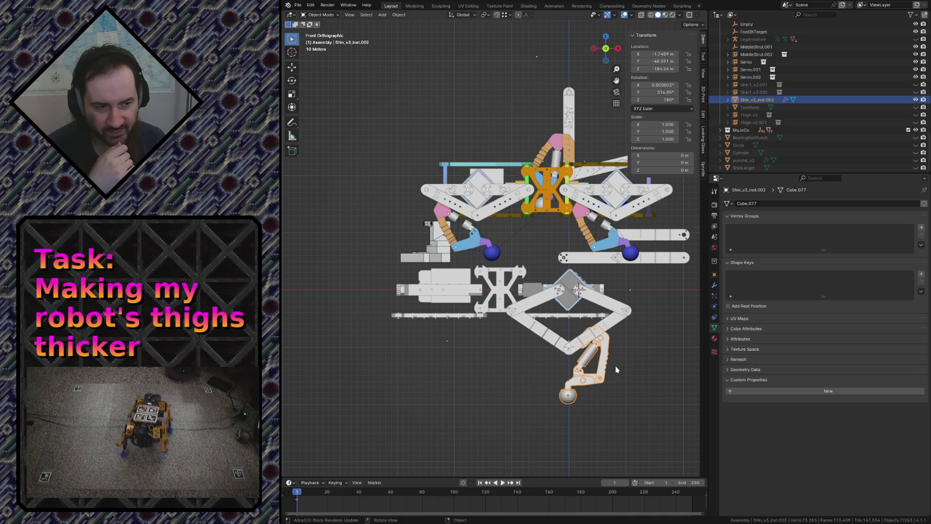
{"action": "left_click", "coordinate": [541, 370]}
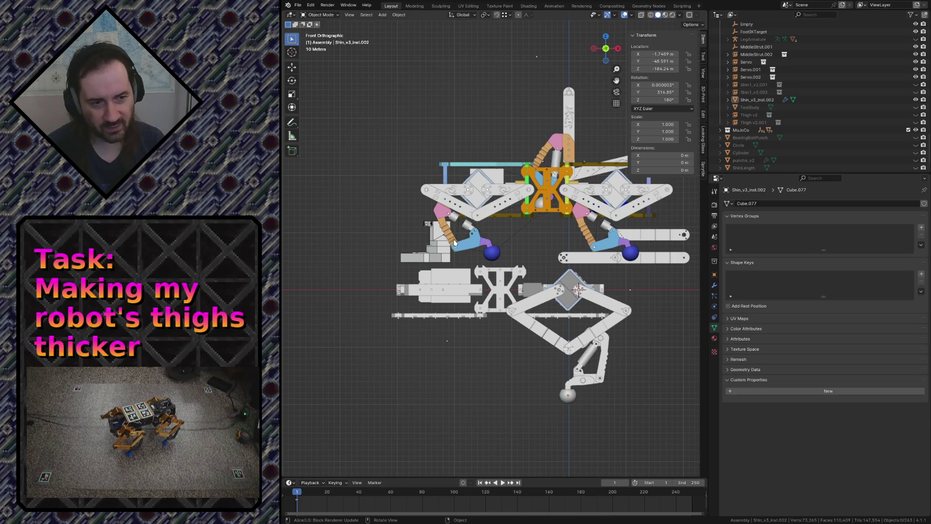
{"action": "scroll", "coordinate": [639, 344], "scroll_direction": "up", "scroll_amount": 3}
{"action": "scroll", "coordinate": [638, 345], "scroll_direction": "up", "scroll_amount": 3}
{"action": "scroll", "coordinate": [596, 379], "scroll_direction": "down", "scroll_amount": 2}
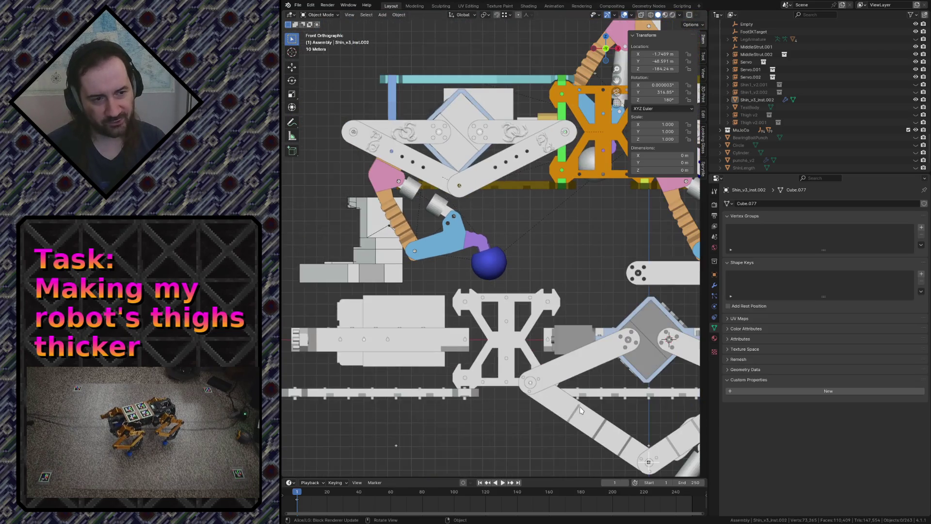
Move the shin part about 2.23 m along X toward the knee joint and save
{"action": "middle_click_drag", "start_coordinate": [568, 413], "coordinate": [458, 175], "text": "shift"}
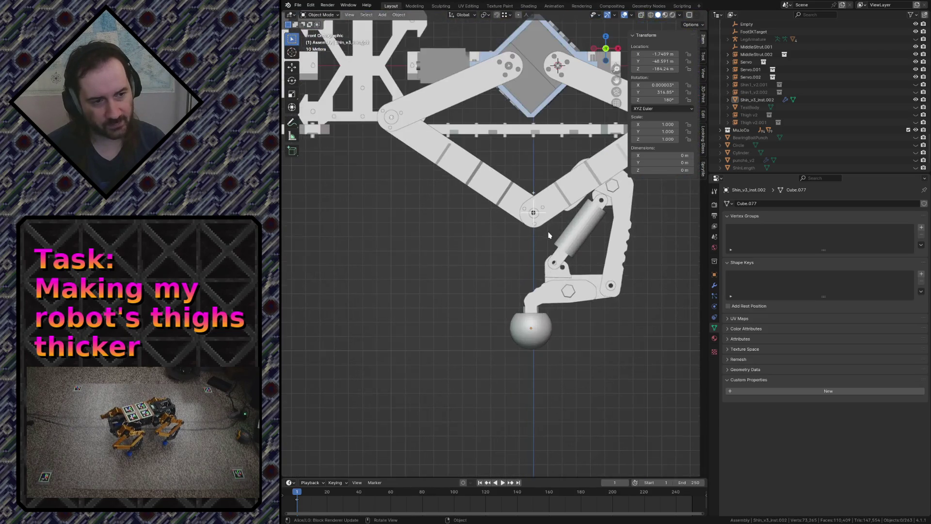
{"action": "scroll", "coordinate": [551, 236], "scroll_direction": "up", "scroll_amount": 1}
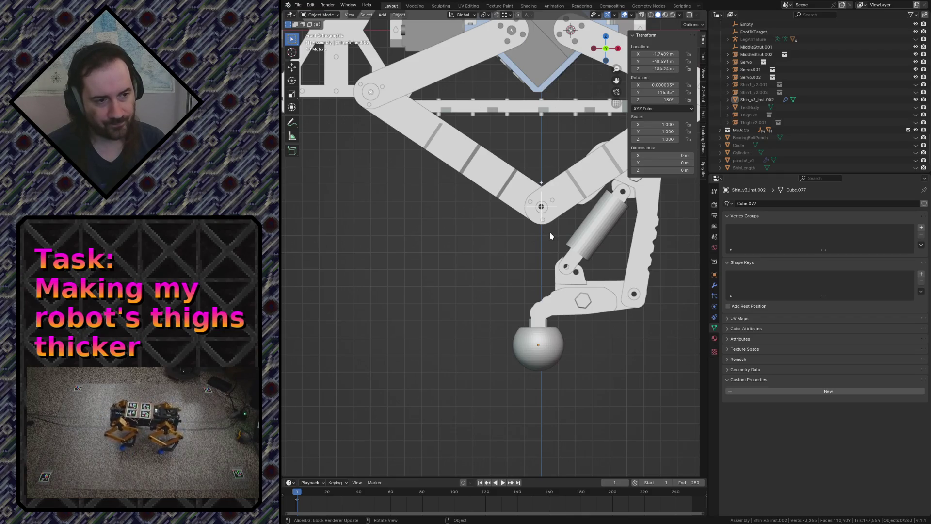
{"action": "scroll", "coordinate": [551, 236], "scroll_direction": "down", "scroll_amount": 1}
{"action": "scroll", "coordinate": [551, 236], "scroll_direction": "down", "scroll_amount": 1}
{"action": "left_click", "coordinate": [608, 212]}
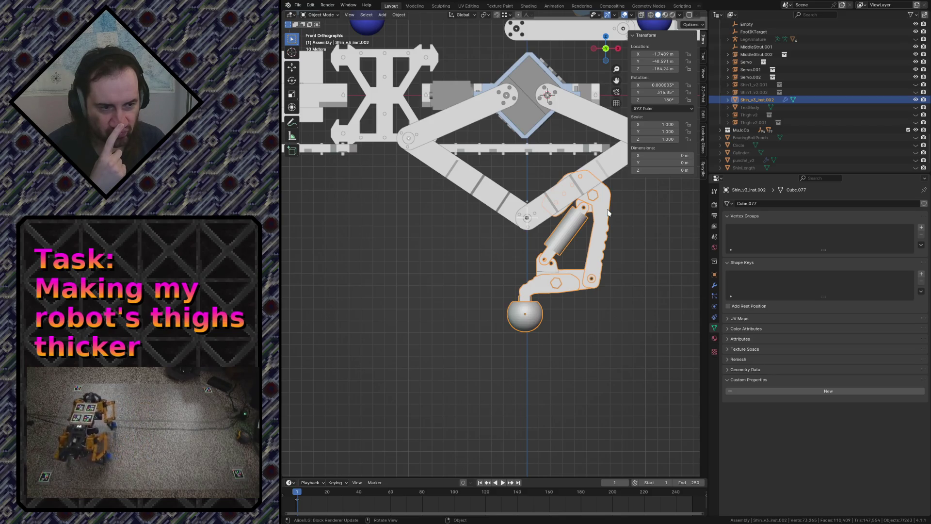
{"action": "key", "text": "g"}
{"action": "key", "text": "x"}
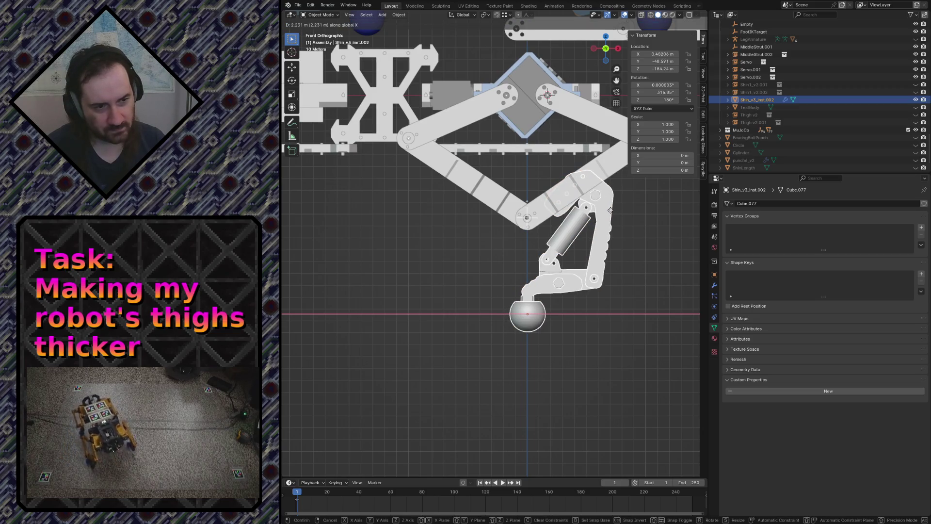
{"action": "left_click", "coordinate": [613, 340]}
{"action": "scroll", "coordinate": [612, 340], "scroll_direction": "down", "scroll_amount": 4}
{"action": "key", "text": "ctrl+s"}
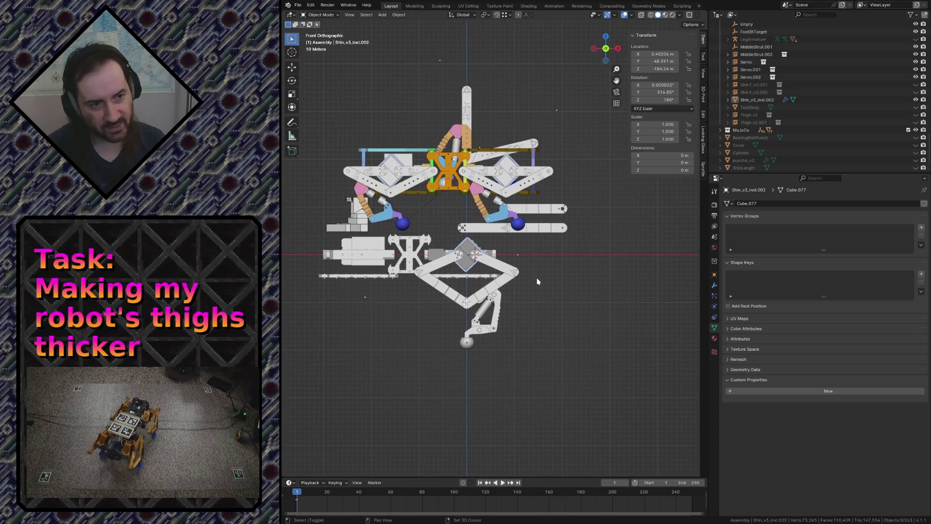
{"action": "scroll", "coordinate": [461, 273], "scroll_direction": "up", "scroll_amount": 2}
{"action": "scroll", "coordinate": [519, 368], "scroll_direction": "up", "scroll_amount": 1}
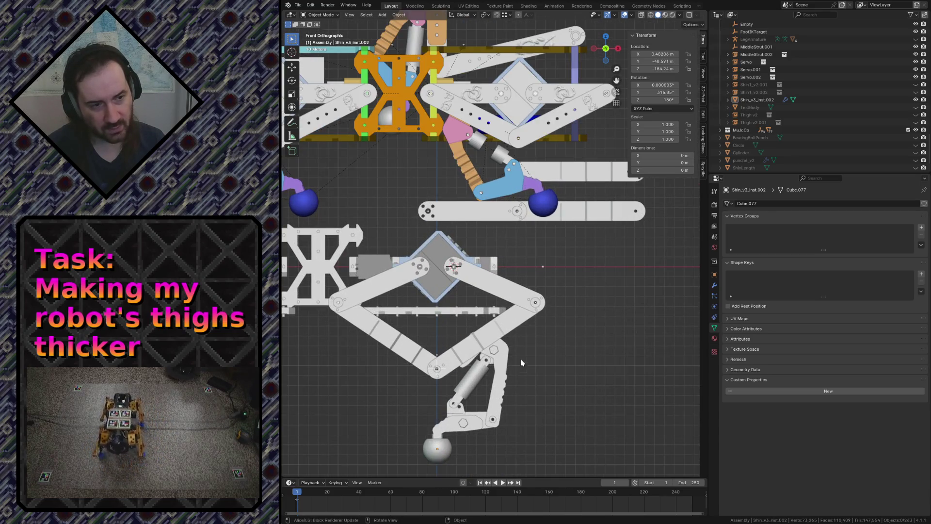
{"action": "scroll", "coordinate": [522, 352], "scroll_direction": "down", "scroll_amount": 2}
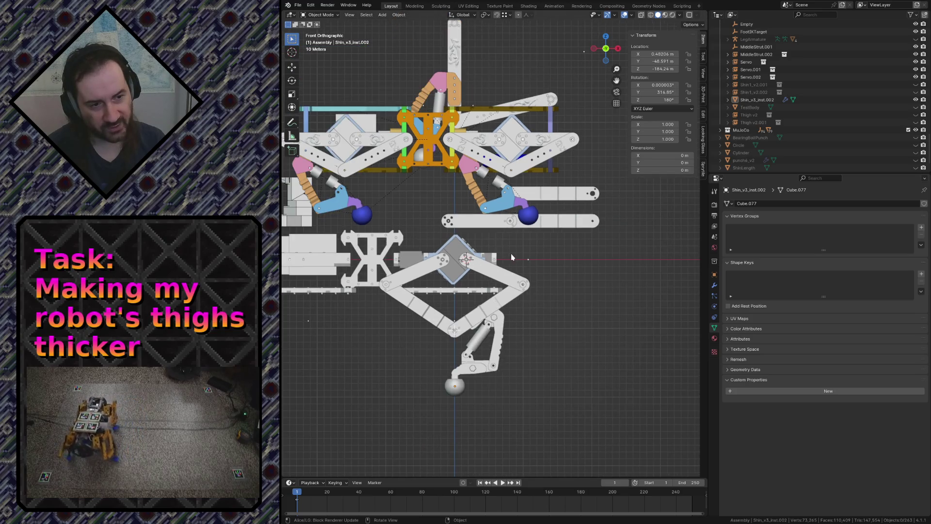
{"action": "scroll", "coordinate": [510, 258], "scroll_direction": "up", "scroll_amount": 4}
{"action": "scroll", "coordinate": [404, 278], "scroll_direction": "down", "scroll_amount": 1}
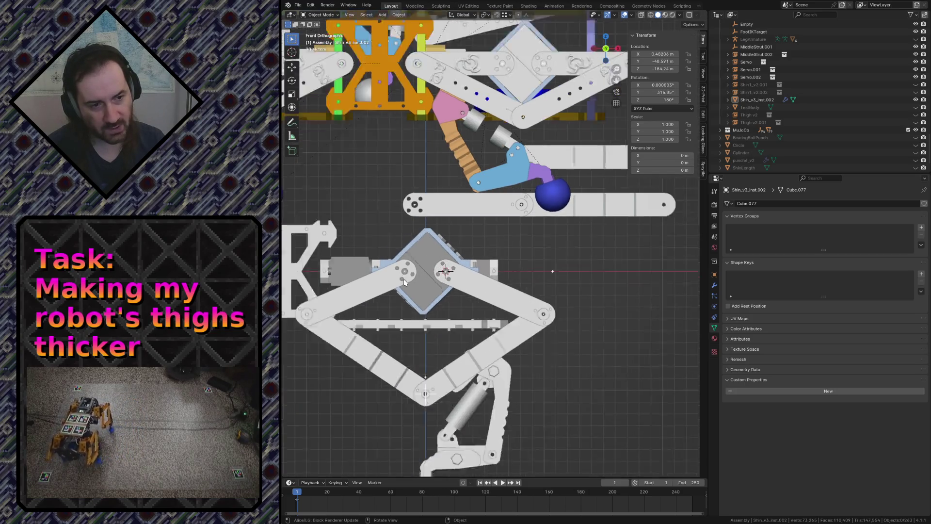
{"action": "scroll", "coordinate": [404, 279], "scroll_direction": "down", "scroll_amount": 2}
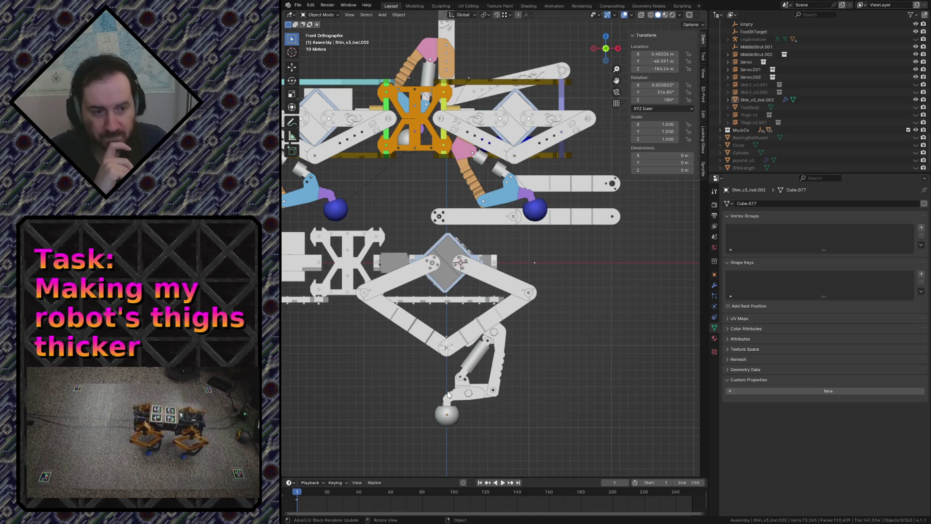
Save robot.blend, briefly select the shin, and switch to the Measure tool
{"action": "key", "text": "ctrl+s"}
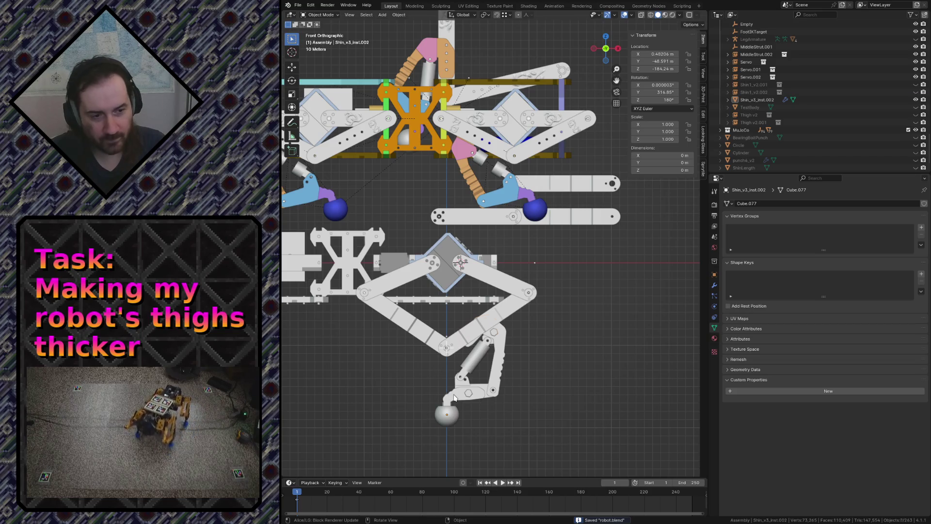
{"action": "left_click", "coordinate": [460, 400]}
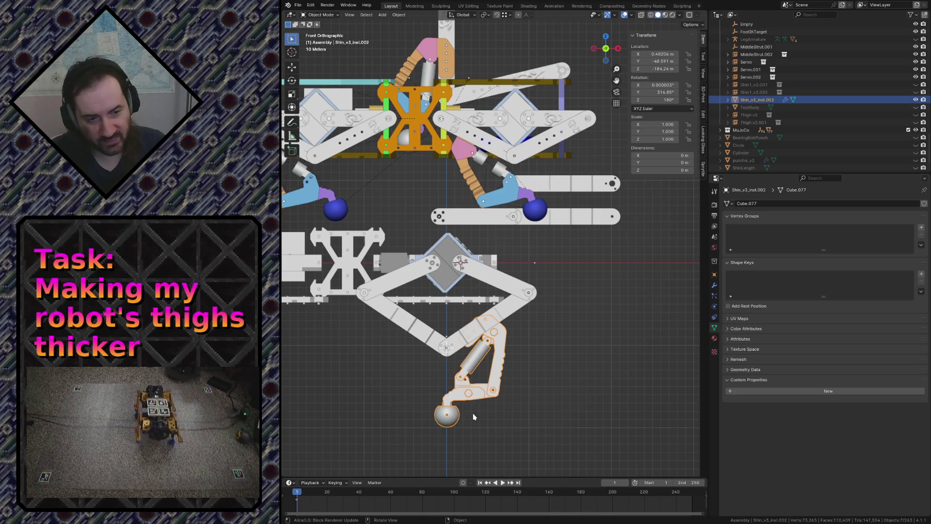
{"action": "left_click", "coordinate": [539, 422]}
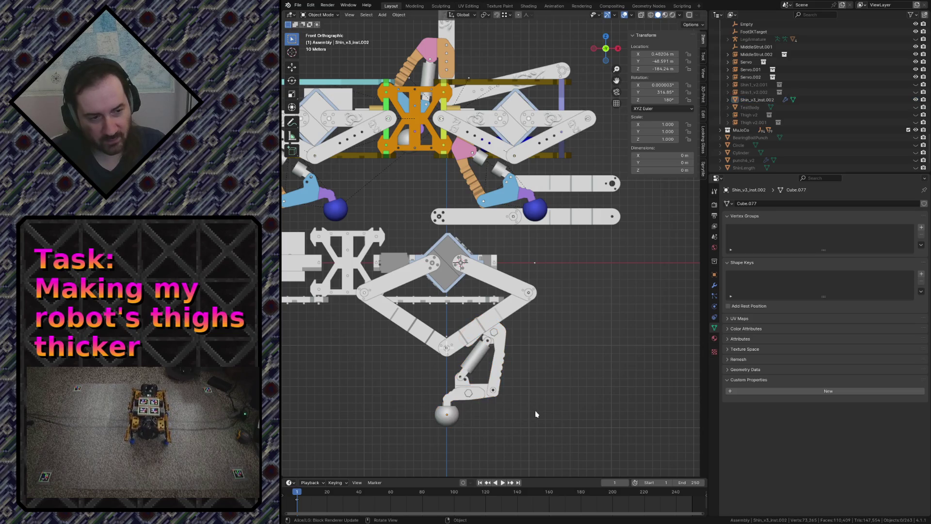
{"action": "left_click", "coordinate": [291, 136]}
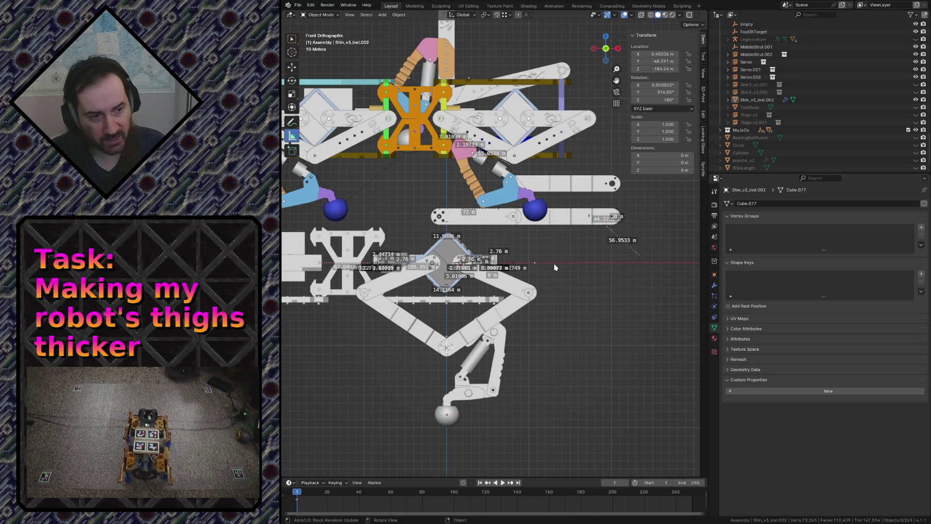
Measure a vertical distance beside the leg, delete the rulers, return to Select and save
{"action": "left_click_drag", "start_coordinate": [553, 263], "coordinate": [557, 422]}
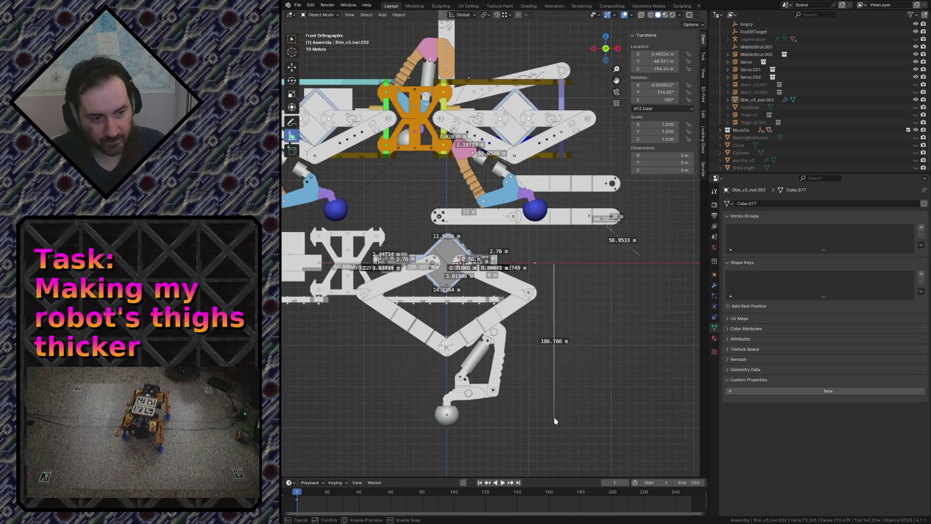
{"action": "left_click_drag", "start_coordinate": [553, 421], "coordinate": [568, 409]}
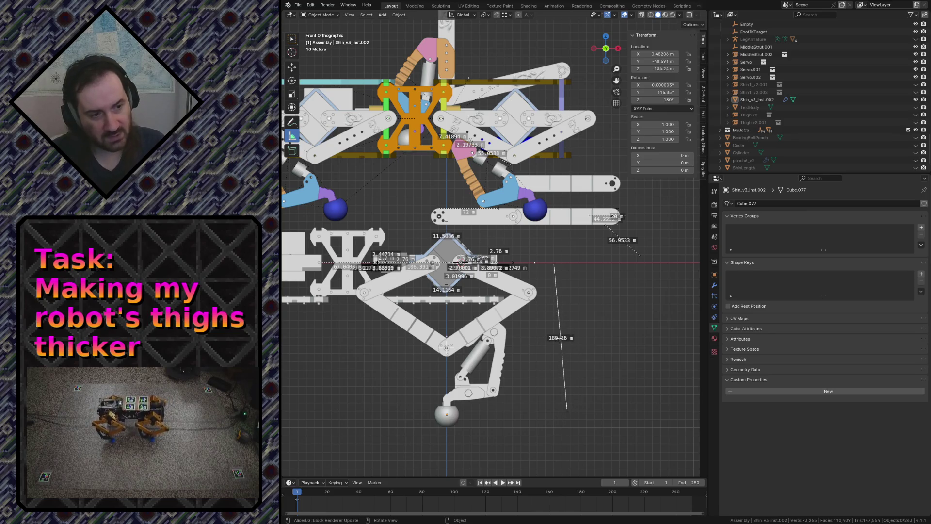
{"action": "key", "text": "Delete"}
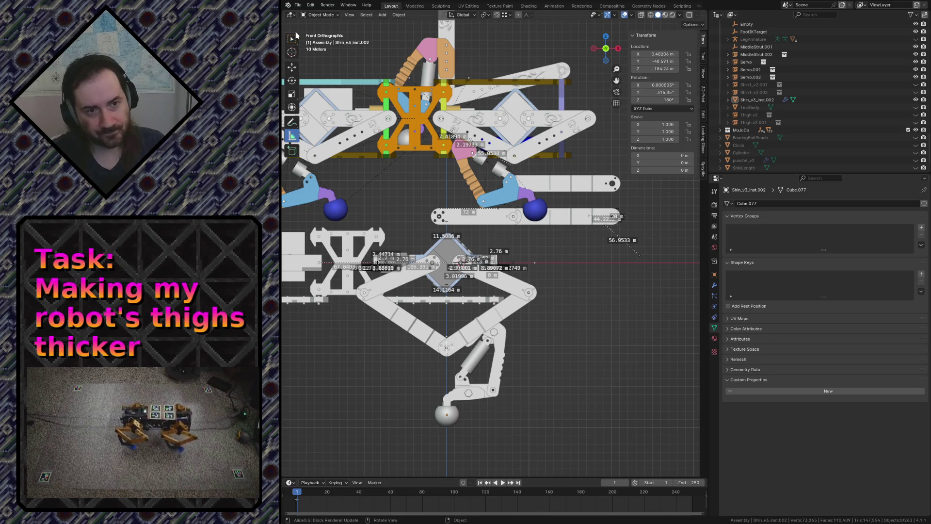
{"action": "left_click", "coordinate": [292, 37]}
{"action": "key", "text": "ctrl+s"}
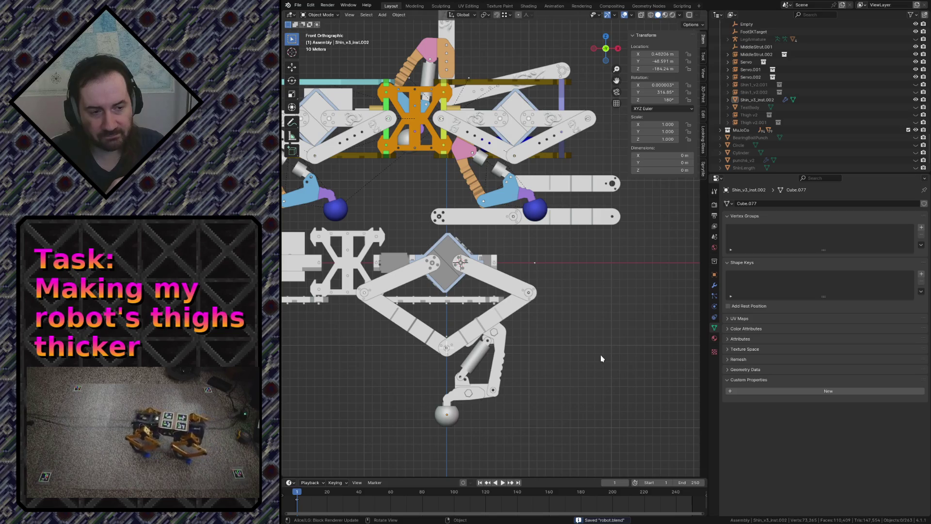
Move the shin part up along Z, setting the offset in the Move redo panel
{"action": "left_click", "coordinate": [454, 386]}
{"action": "key", "text": "g"}
{"action": "key", "text": "z"}
{"action": "key", "text": "Return"}
{"action": "left_click", "coordinate": [378, 442]}
{"action": "type", "text": "5"}
{"action": "key", "text": "Return"}
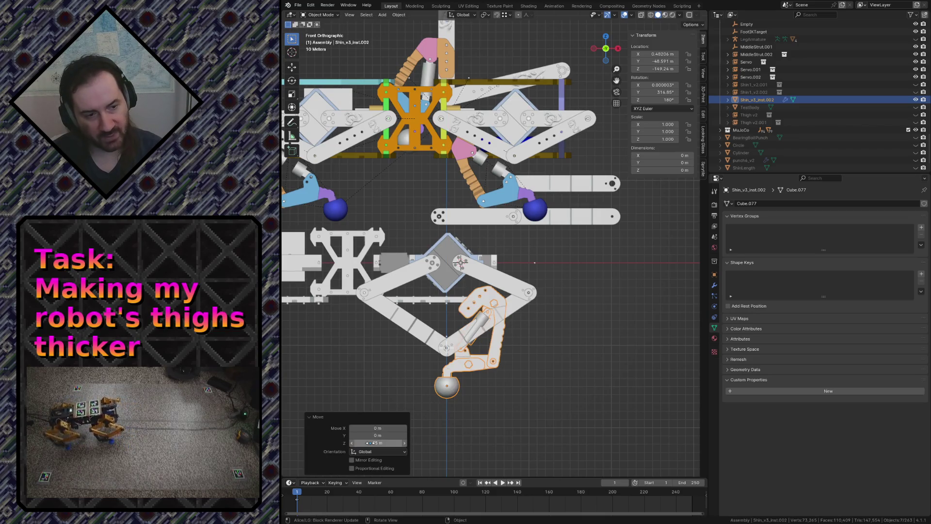
Clear the selection, save robot.blend, then reselect the shin part
{"action": "left_click", "coordinate": [604, 405]}
{"action": "key", "text": "ctrl+s"}
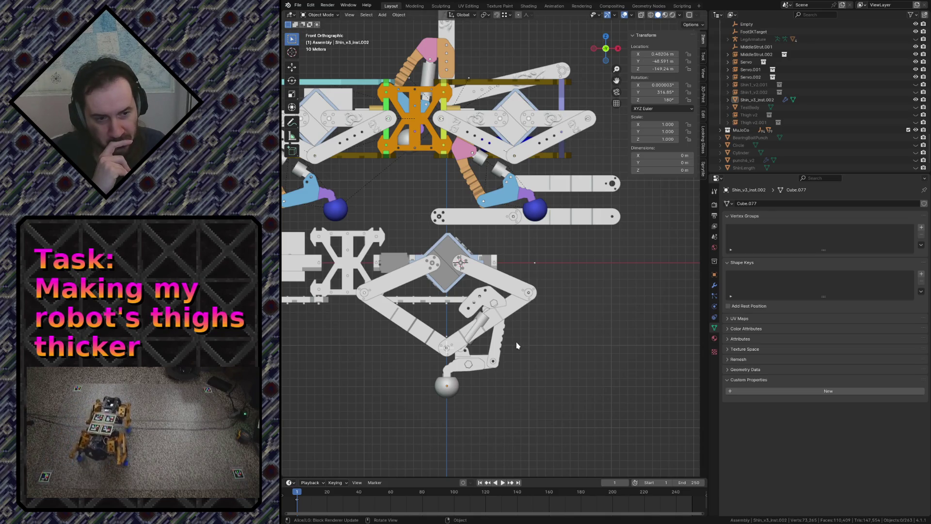
{"action": "left_click", "coordinate": [491, 349]}
Unhide Shin1_v2.001, Thigh v2 and Thigh v2.001 in the Outliner
{"action": "left_click", "coordinate": [541, 359]}
{"action": "left_click", "coordinate": [503, 355]}
{"action": "left_click", "coordinate": [536, 354]}
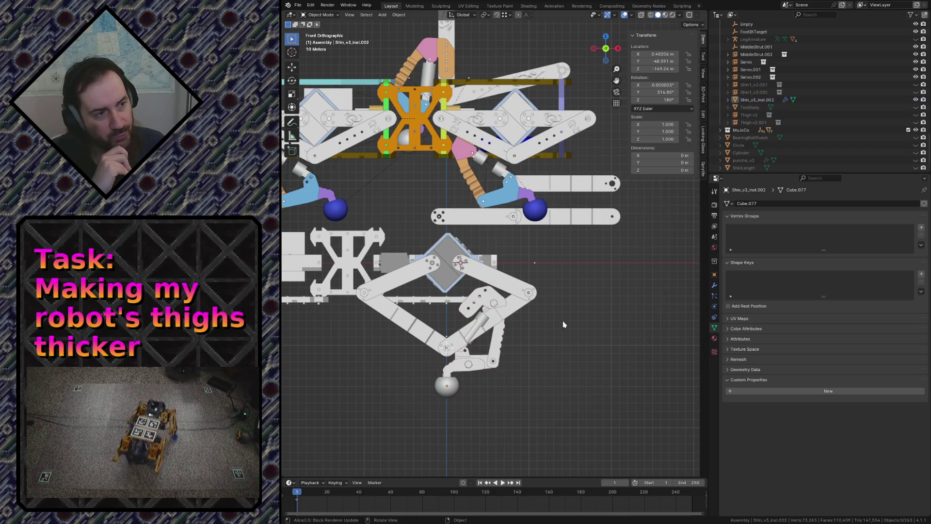
{"action": "left_click", "coordinate": [916, 85]}
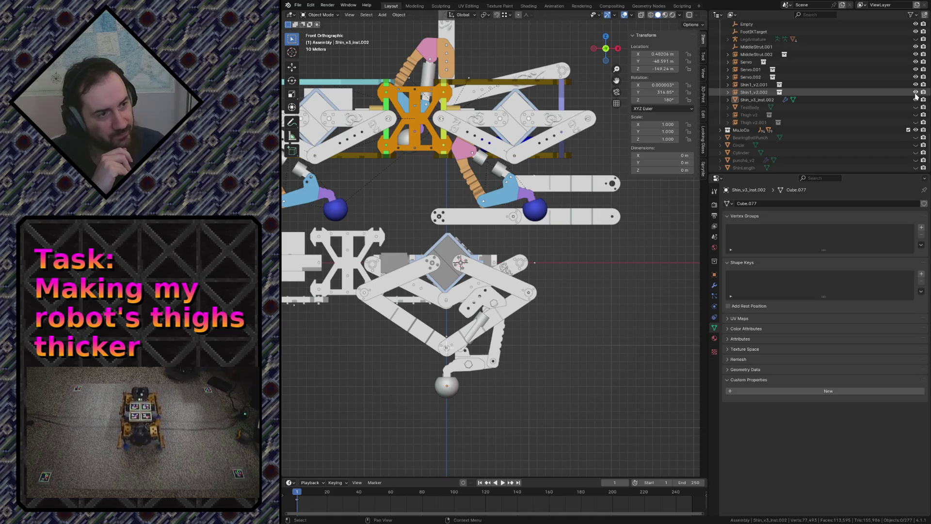
{"action": "left_click", "coordinate": [916, 116]}
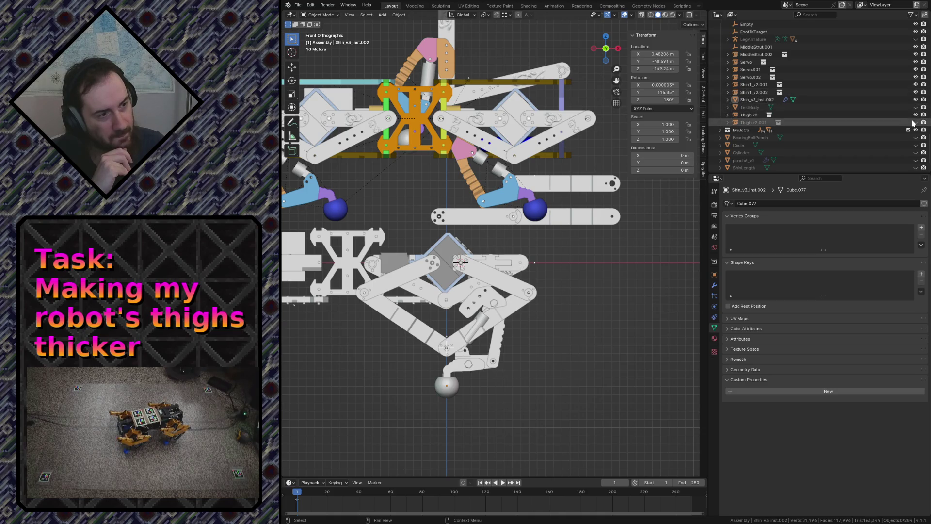
{"action": "left_click", "coordinate": [915, 123]}
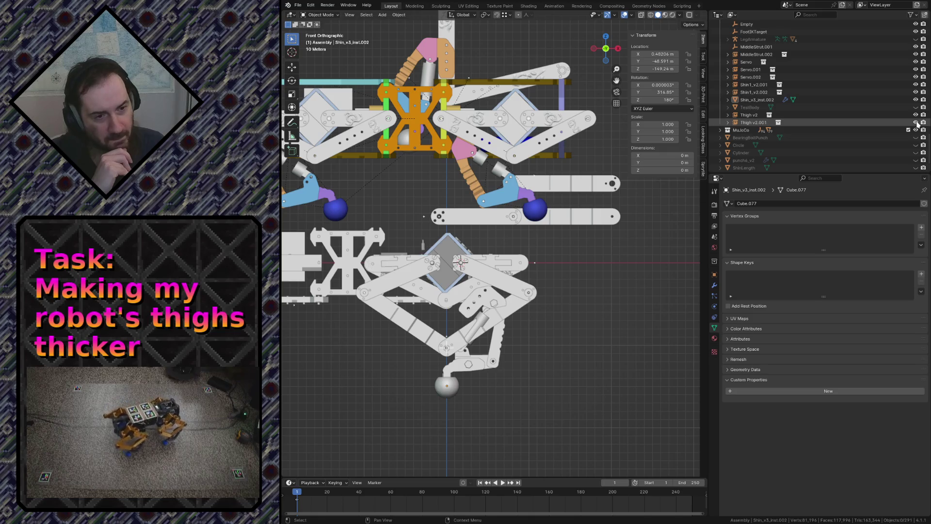
{"action": "scroll", "coordinate": [376, 370], "scroll_direction": "up", "scroll_amount": 2}
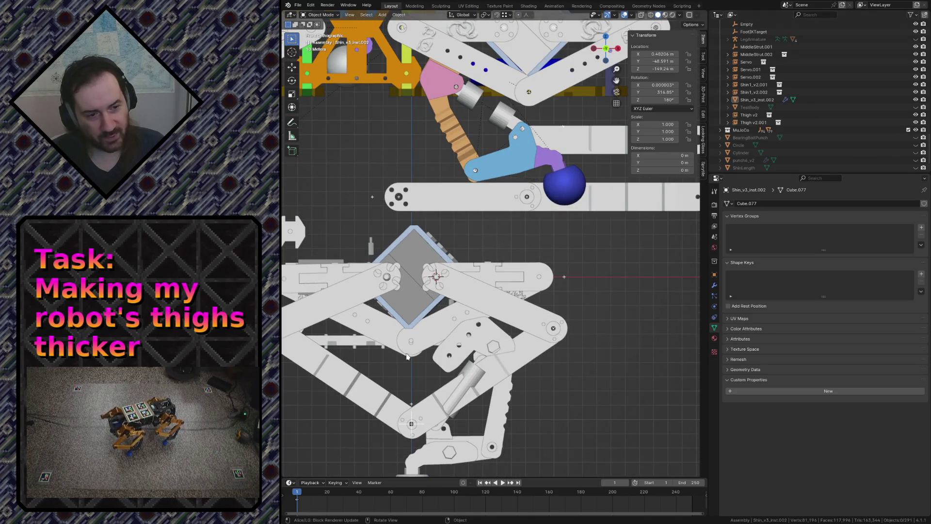
Try a rotation and move on Thigh v2 above the Shin1_v2.002 strut
{"action": "left_click", "coordinate": [445, 331]}
{"action": "left_click", "coordinate": [499, 276]}
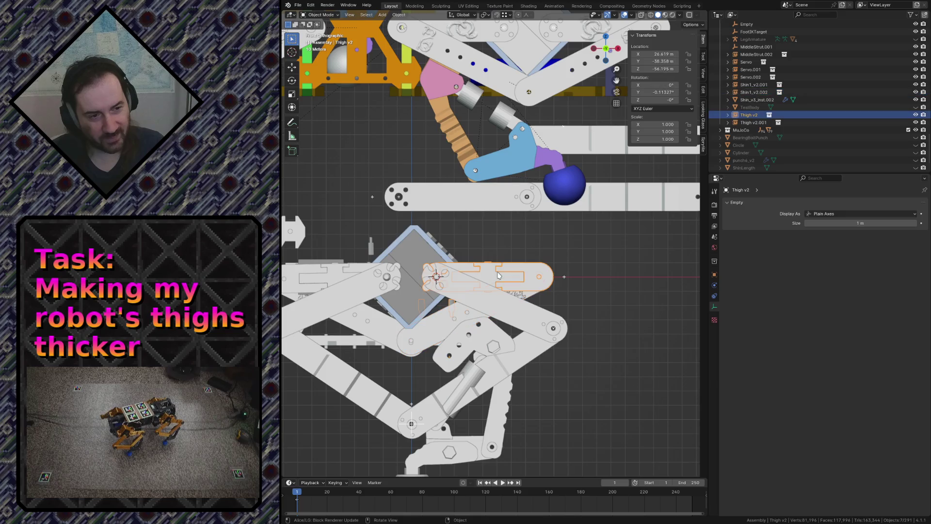
{"action": "key", "text": "r"}
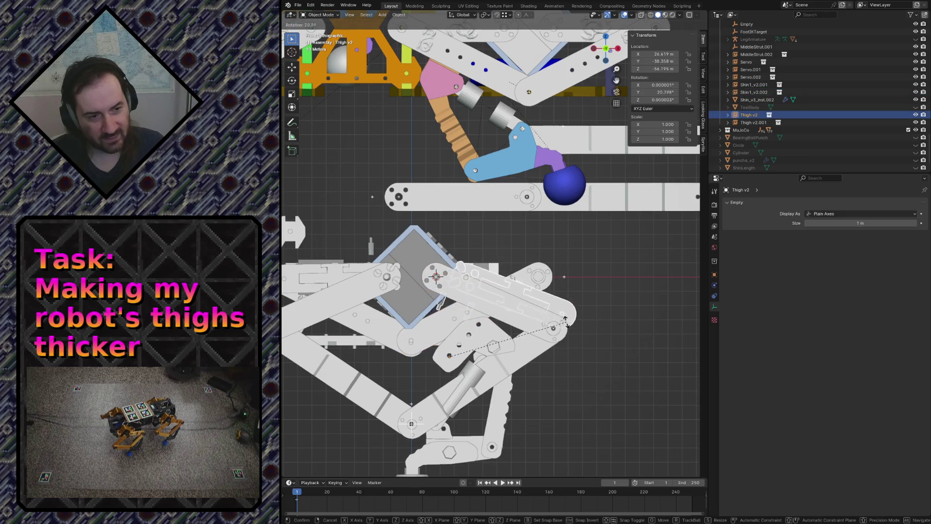
{"action": "key", "text": "Return"}
{"action": "key", "text": "g"}
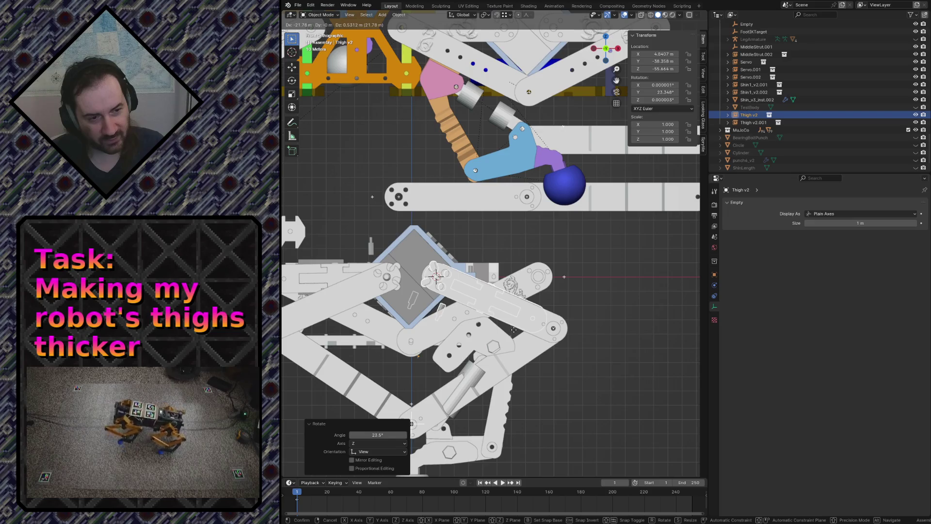
{"action": "left_click", "coordinate": [515, 329]}
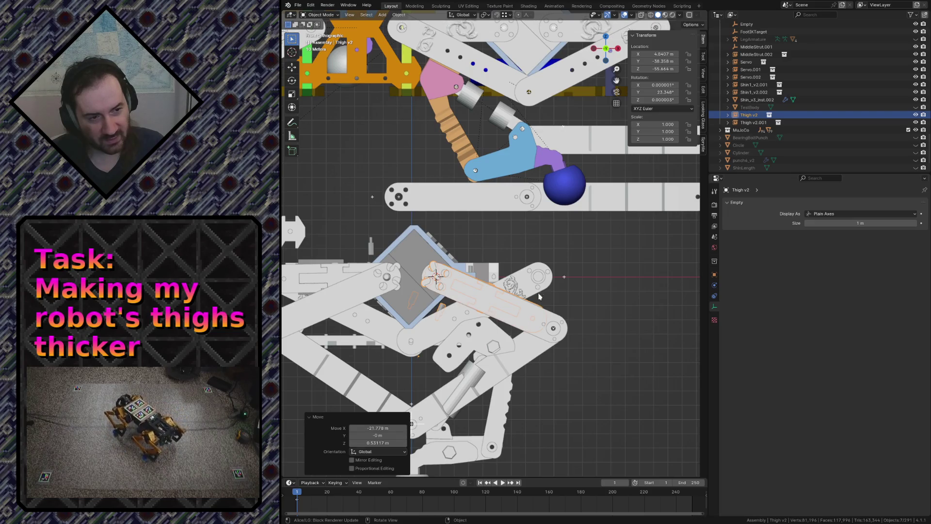
Move the Shin1_v2.002 strut lower, switching to see-through wireframe to place it
{"action": "left_click", "coordinate": [534, 289]}
{"action": "key", "text": "g"}
{"action": "left_click", "coordinate": [524, 325]}
{"action": "key", "text": "shift+z"}
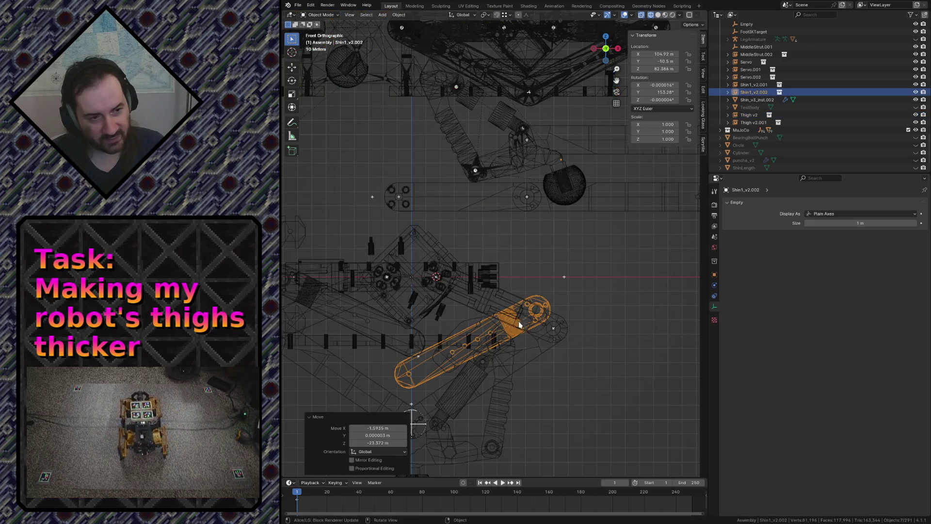
{"action": "key", "text": "g"}
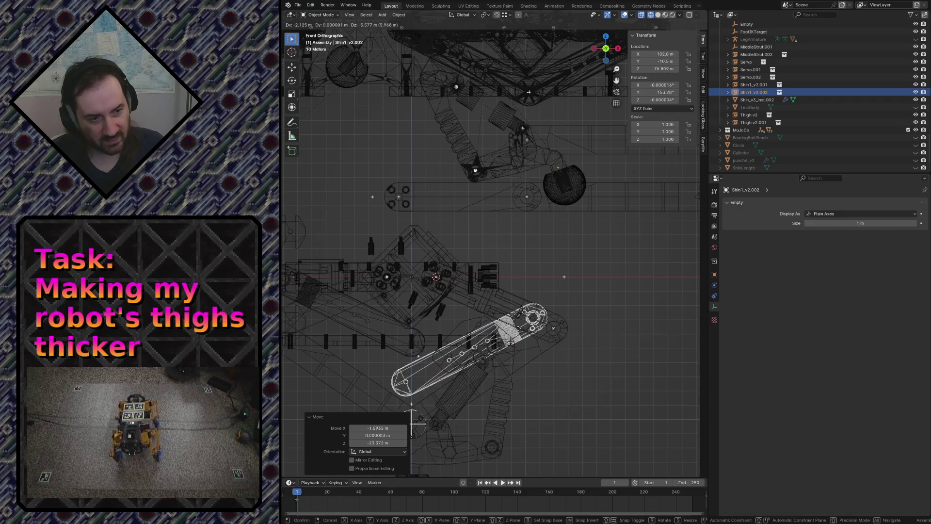
{"action": "left_click", "coordinate": [504, 341]}
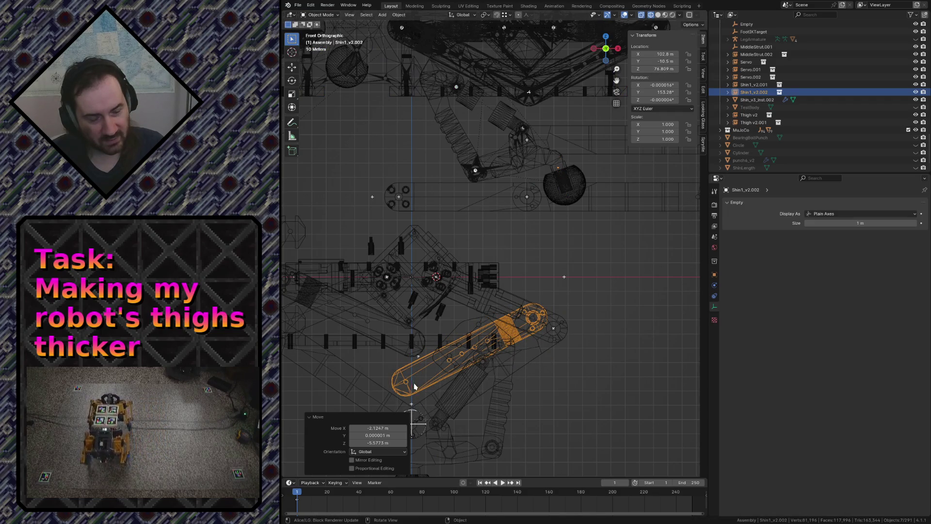
Rotate and move Thigh v2 via its child, then place the Shin1_v2.002 strut against the leg
{"action": "left_click", "coordinate": [472, 316]}
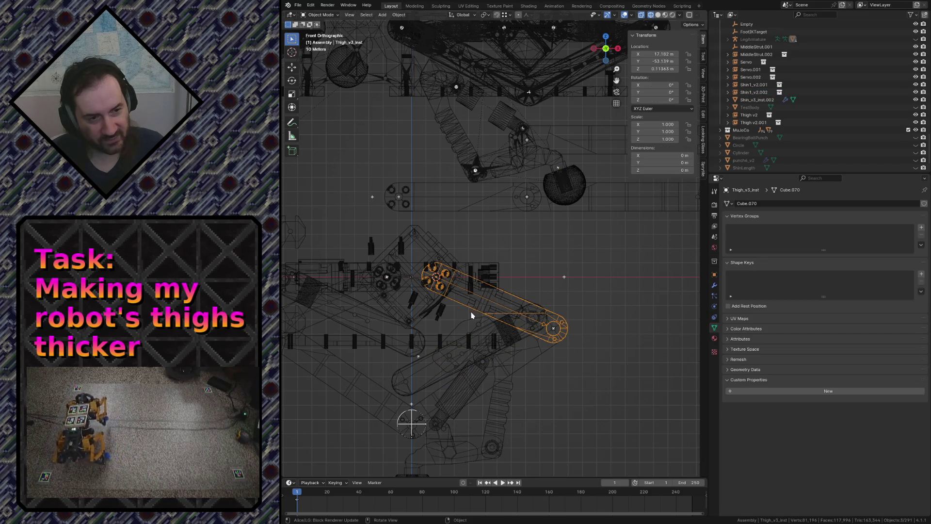
{"action": "key", "text": "bracketleft"}
{"action": "key", "text": "r"}
{"action": "key", "text": "Return"}
{"action": "key", "text": "g"}
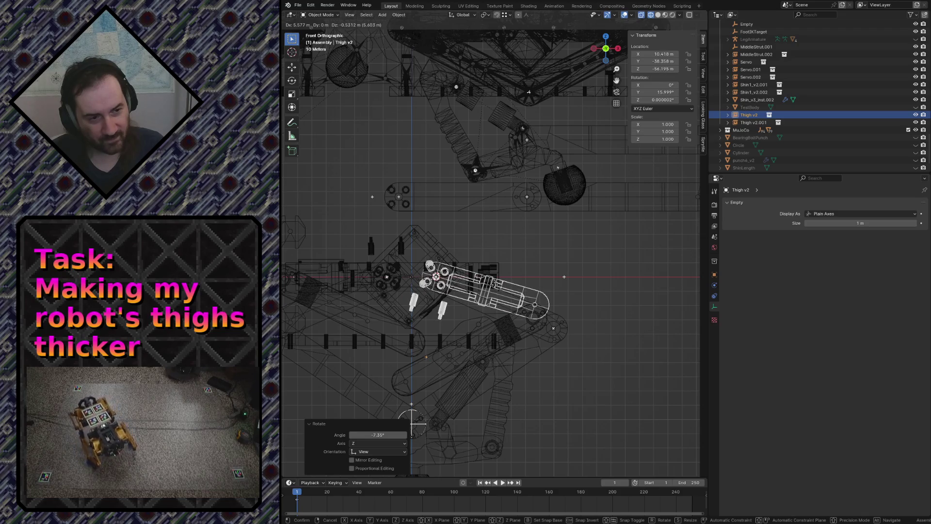
{"action": "left_click", "coordinate": [426, 357]}
{"action": "left_click", "coordinate": [393, 367]}
{"action": "key", "text": "g"}
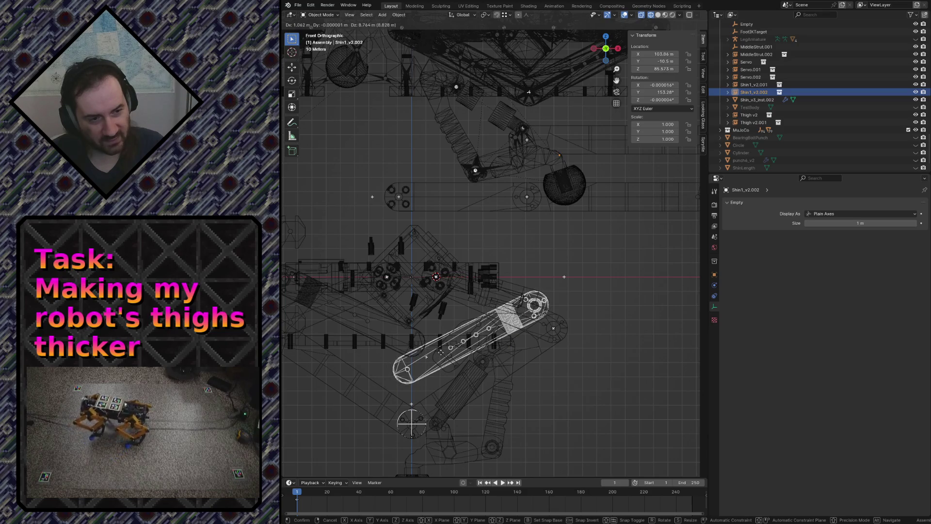
{"action": "left_click", "coordinate": [564, 276]}
{"action": "scroll", "coordinate": [523, 244], "scroll_direction": "down", "scroll_amount": 4}
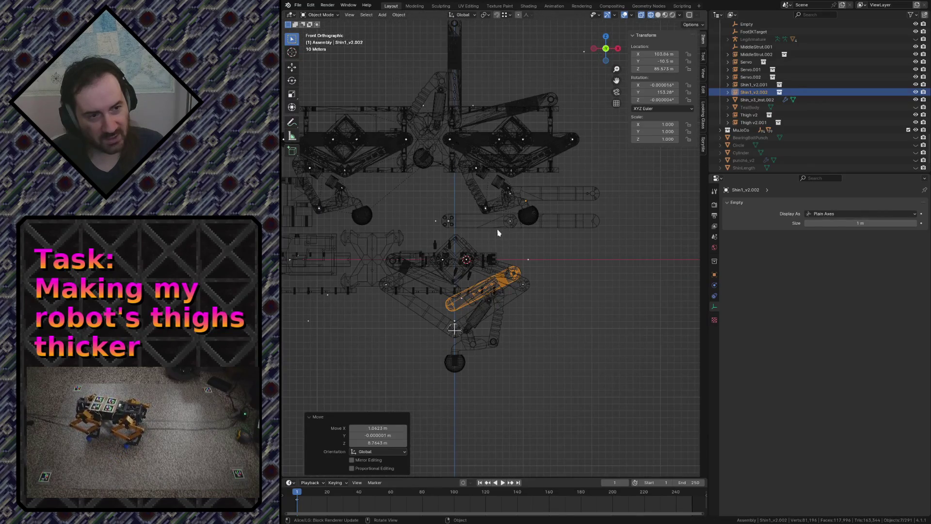
{"action": "scroll", "coordinate": [478, 150], "scroll_direction": "up", "scroll_amount": 2}
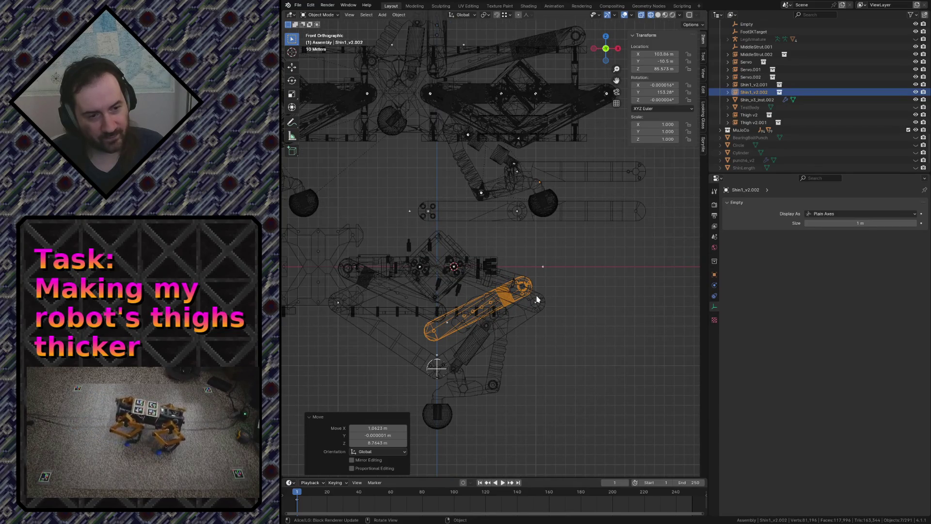
Clear the selection, save robot.blend and return the viewport to solid shading
{"action": "left_click", "coordinate": [537, 298]}
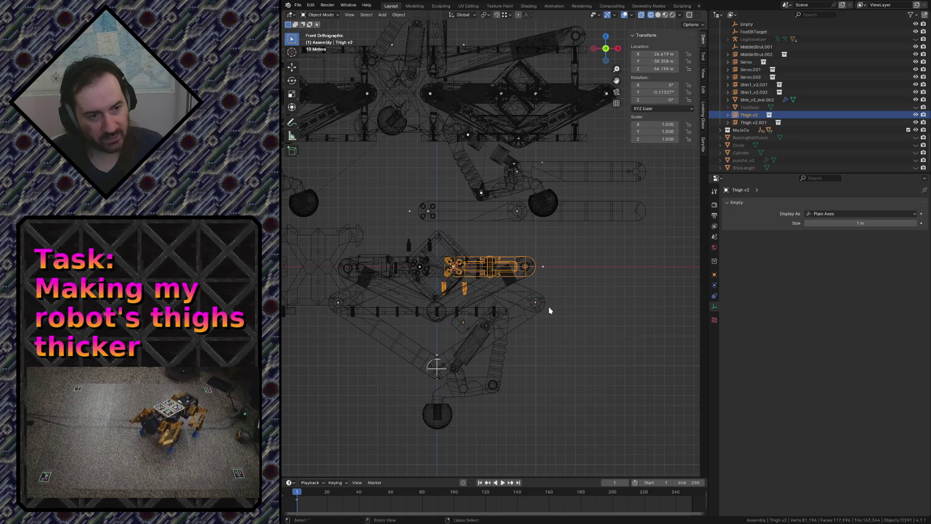
{"action": "left_click", "coordinate": [582, 289]}
{"action": "key", "text": "ctrl+s"}
{"action": "key", "text": "z"}
{"action": "left_click", "coordinate": [627, 286]}
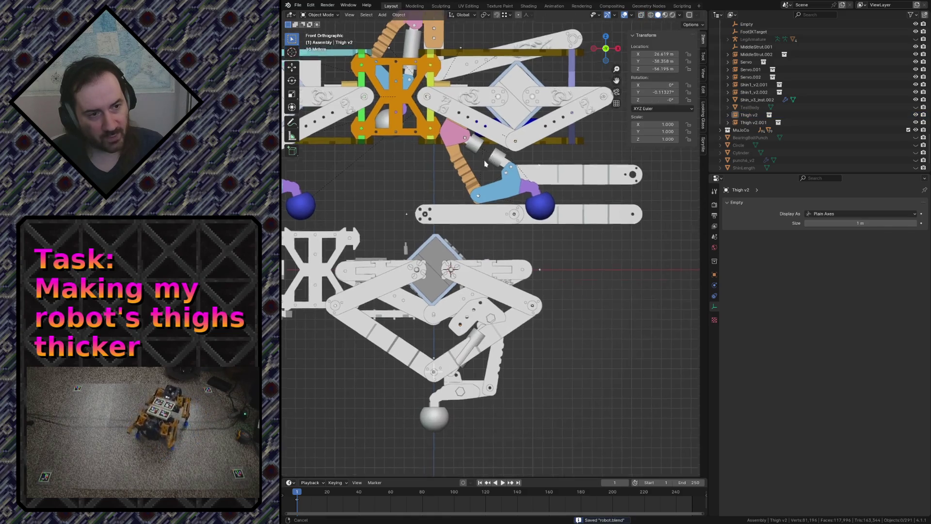
{"action": "scroll", "coordinate": [448, 327], "scroll_direction": "up", "scroll_amount": 4}
Measure upward from the sphere centre with the ruler, then cancel the unfinished angle measurement
{"action": "mouse_move", "coordinate": [448, 328]}
{"action": "middle_mouse_down", "text": "ctrl"}
{"action": "mouse_move", "coordinate": [610, 331]}
{"action": "mouse_move", "coordinate": [389, 216]}
{"action": "middle_mouse_up", "text": "ctrl"}
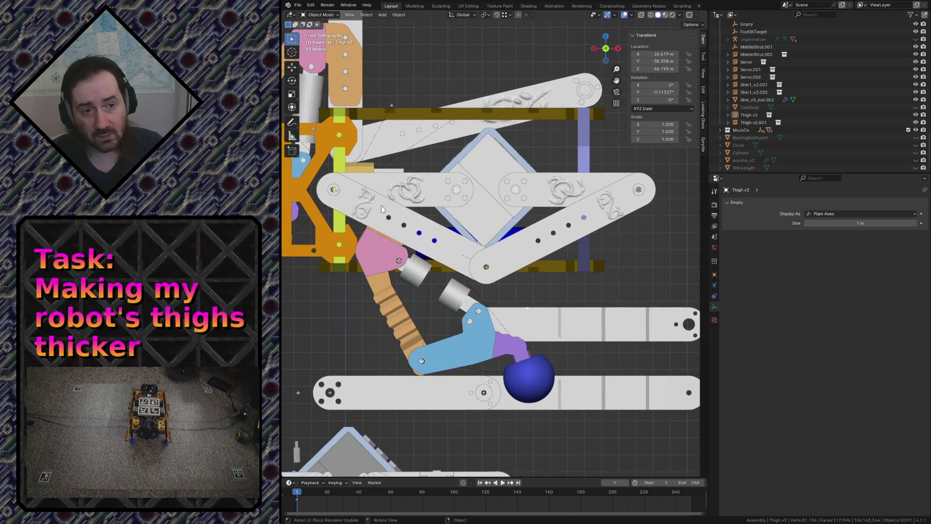
{"action": "left_click", "coordinate": [292, 135]}
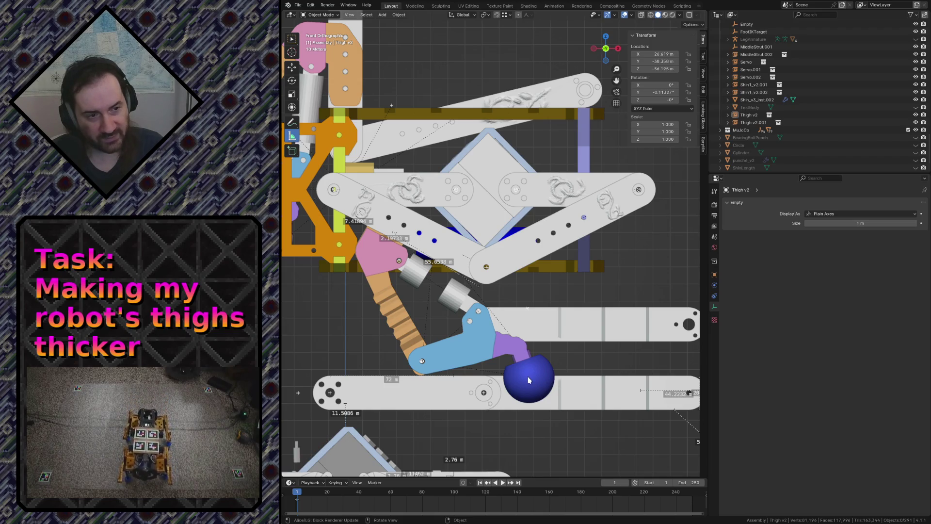
{"action": "left_click_drag", "start_coordinate": [529, 377], "coordinate": [527, 191]}
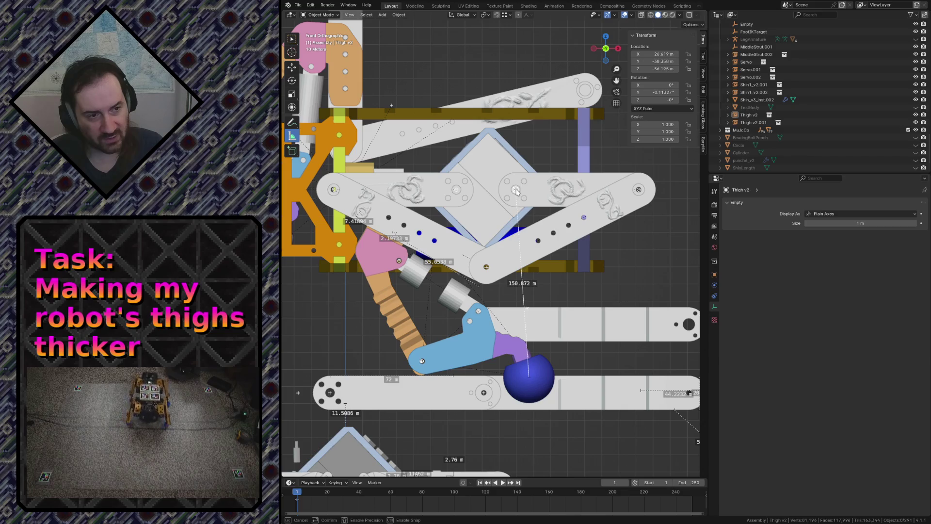
{"action": "left_click_drag", "start_coordinate": [518, 191], "coordinate": [518, 191], "text": "ctrl"}
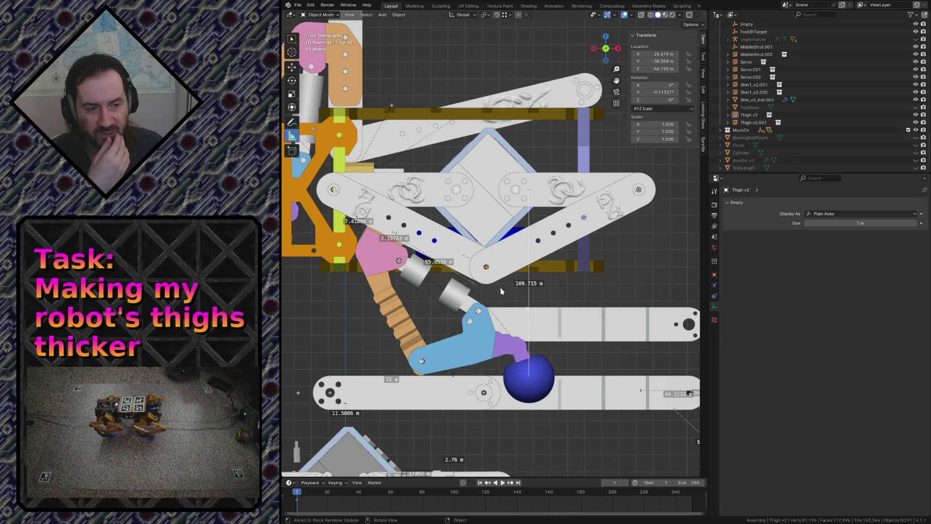
{"action": "scroll", "coordinate": [501, 292], "scroll_direction": "down", "scroll_amount": 2}
{"action": "scroll", "coordinate": [513, 369], "scroll_direction": "down", "scroll_amount": 1}
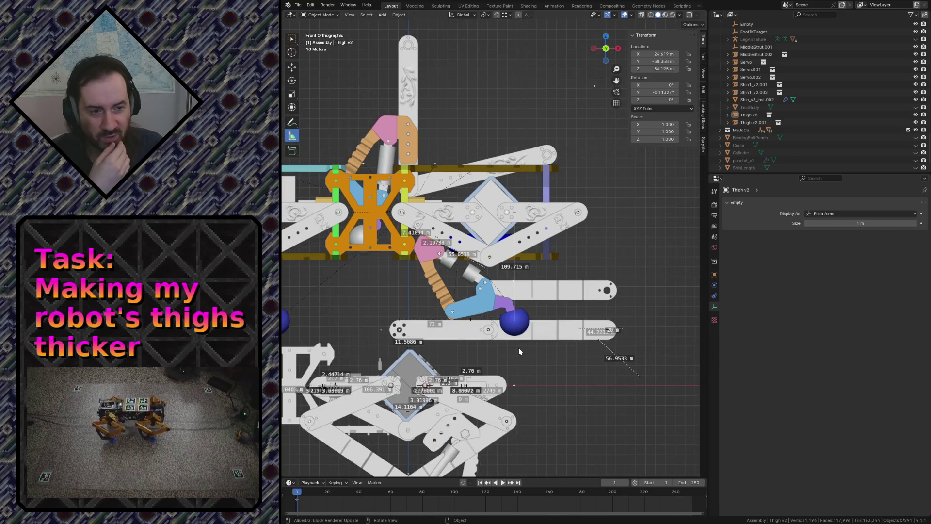
{"action": "scroll", "coordinate": [518, 353], "scroll_direction": "up", "scroll_amount": 2}
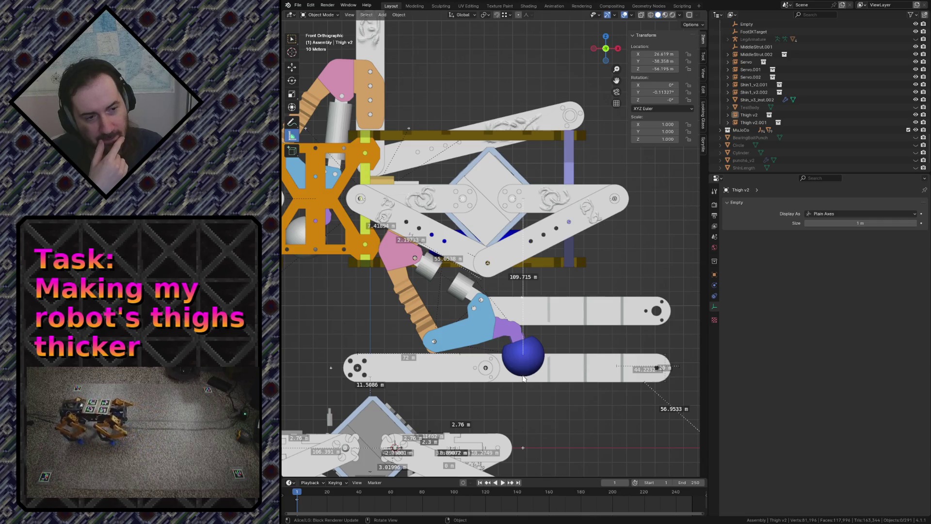
{"action": "scroll", "coordinate": [524, 403], "scroll_direction": "down", "scroll_amount": 2}
{"action": "scroll", "coordinate": [524, 403], "scroll_direction": "down", "scroll_amount": 1}
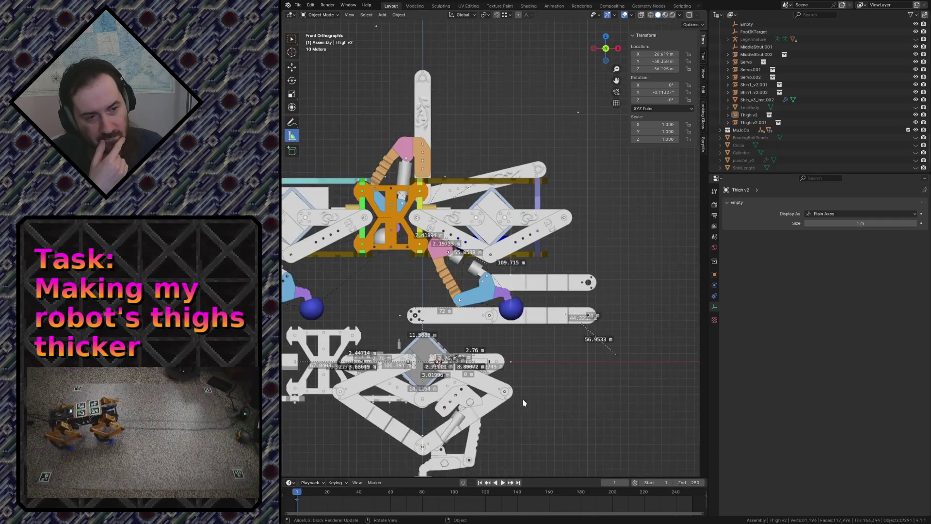
{"action": "scroll", "coordinate": [523, 403], "scroll_direction": "up", "scroll_amount": 1}
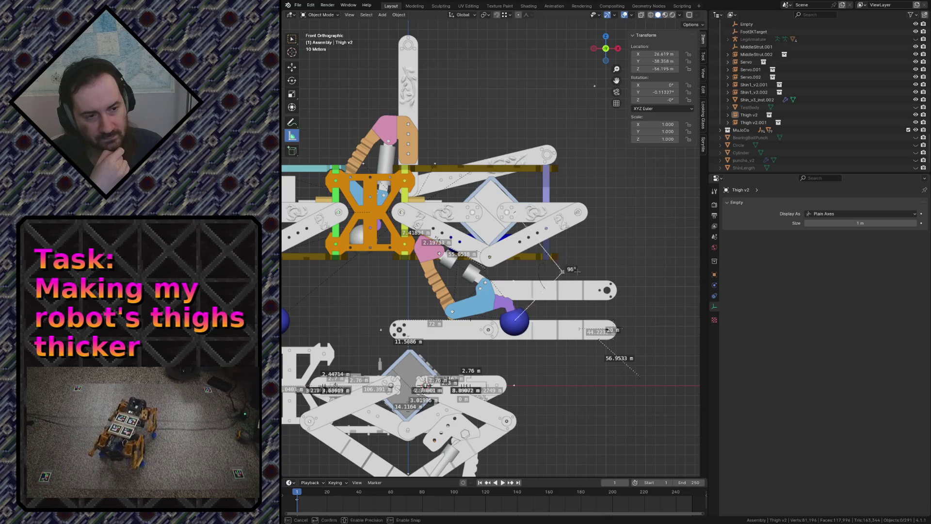
{"action": "key", "text": "Escape"}
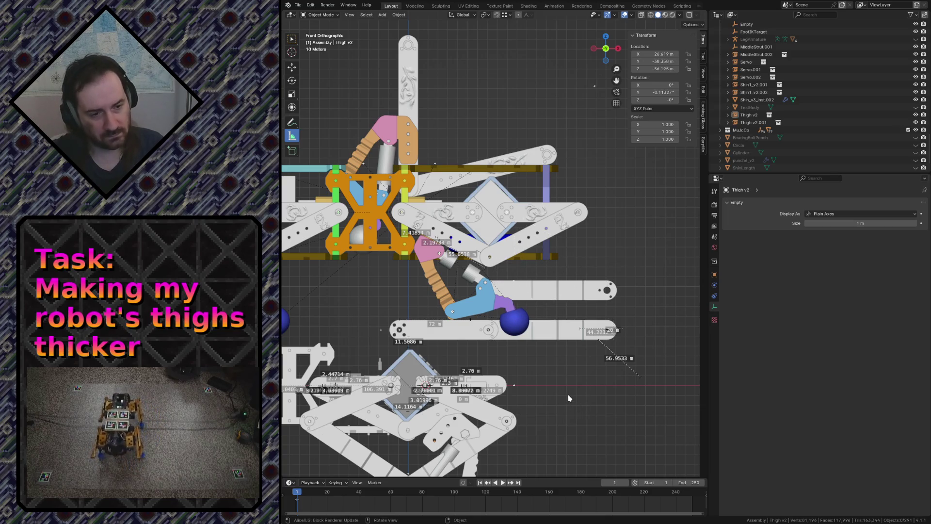
{"action": "middle_click_drag", "start_coordinate": [570, 398], "coordinate": [535, 312], "text": "shift"}
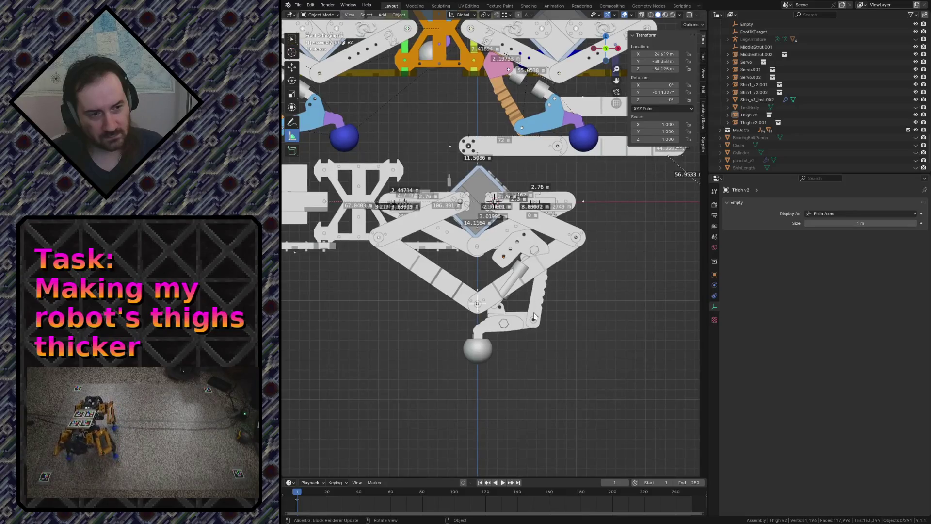
{"action": "scroll", "coordinate": [535, 312], "scroll_direction": "up", "scroll_amount": 4}
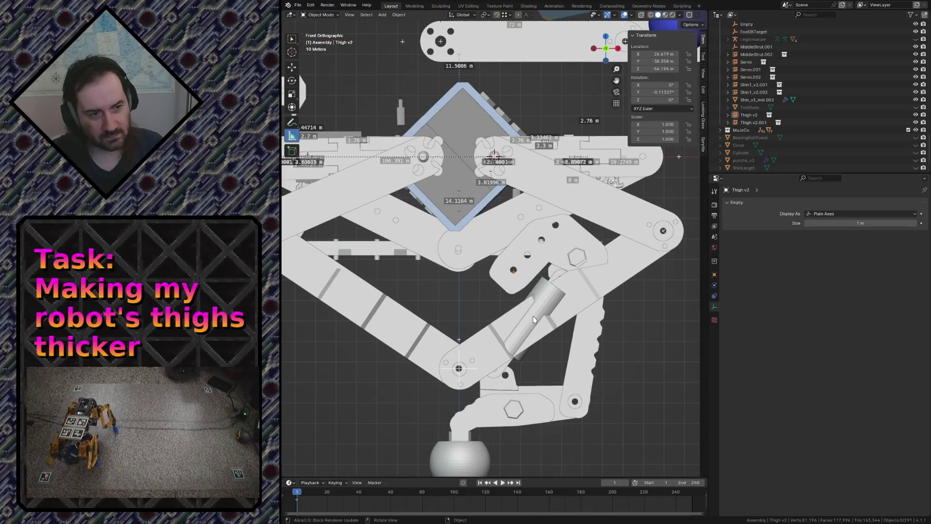
Return to Select Box and rotate foot assembly Shin_v3_inst.002 about its pivot to roughly 302°
{"action": "left_click", "coordinate": [292, 39]}
{"action": "left_click", "coordinate": [531, 269]}
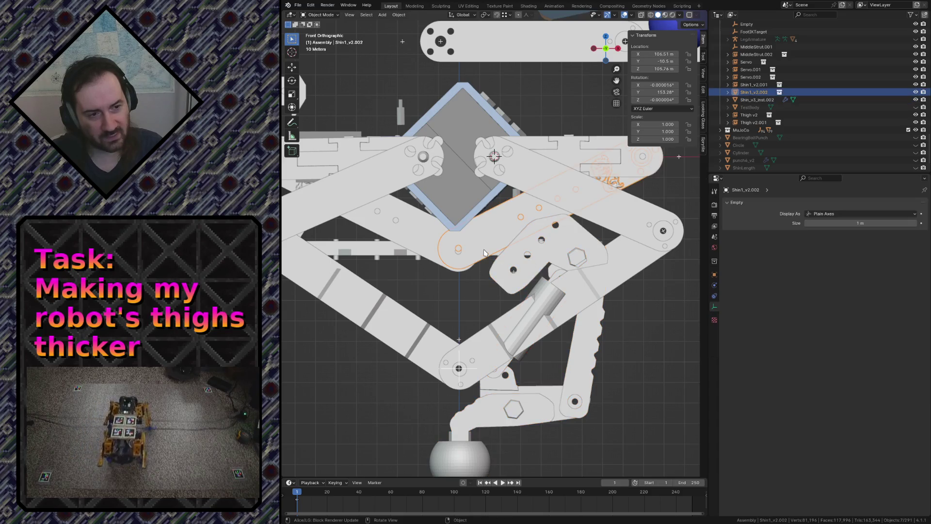
{"action": "scroll", "coordinate": [485, 255], "scroll_direction": "down", "scroll_amount": 2}
{"action": "scroll", "coordinate": [518, 250], "scroll_direction": "down", "scroll_amount": 3}
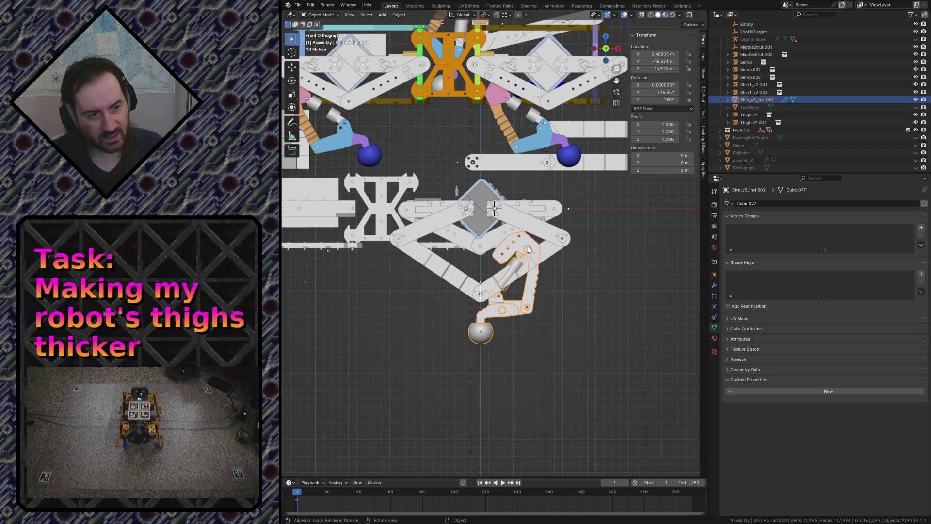
{"action": "key", "text": "r"}
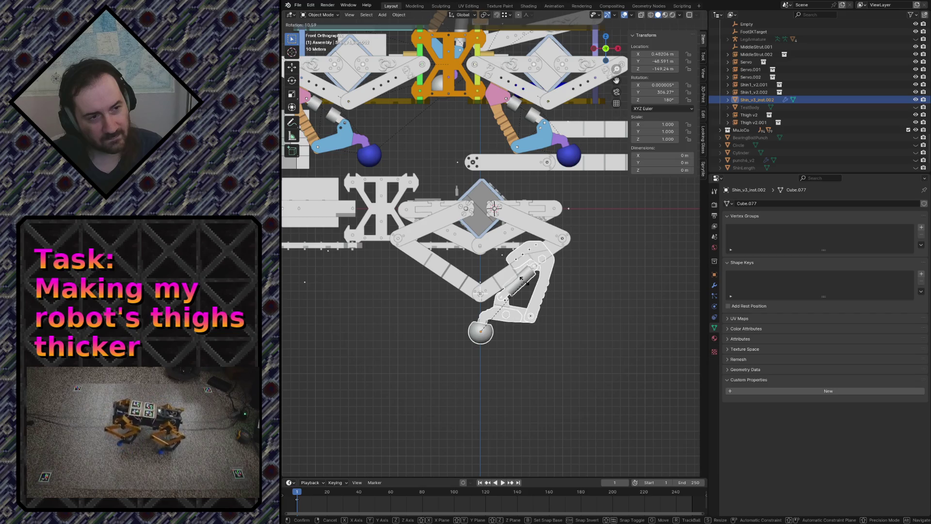
{"action": "left_click", "coordinate": [522, 278]}
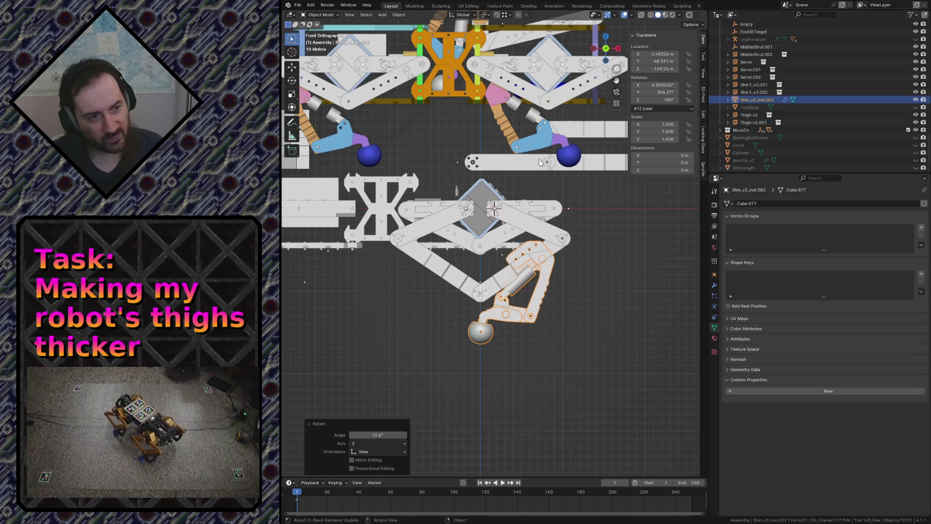
{"action": "key", "text": "r"}
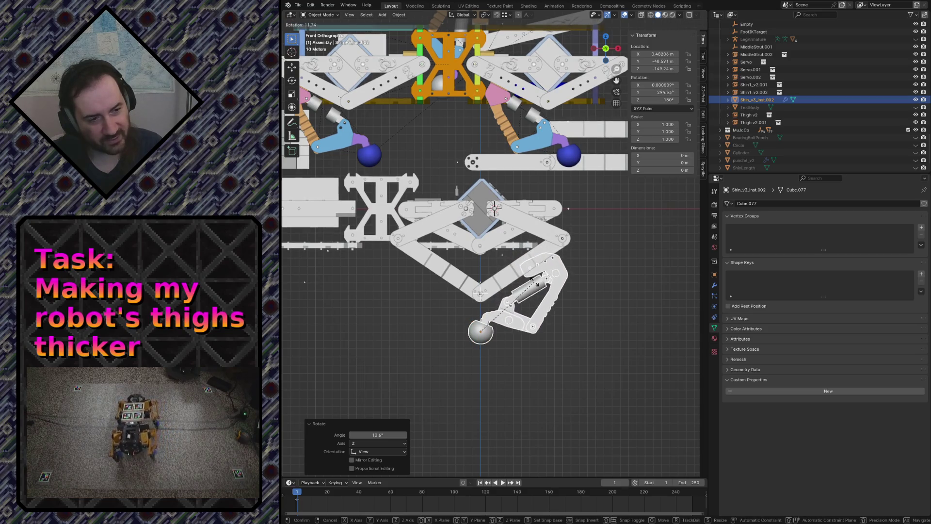
{"action": "left_click", "coordinate": [506, 241]}
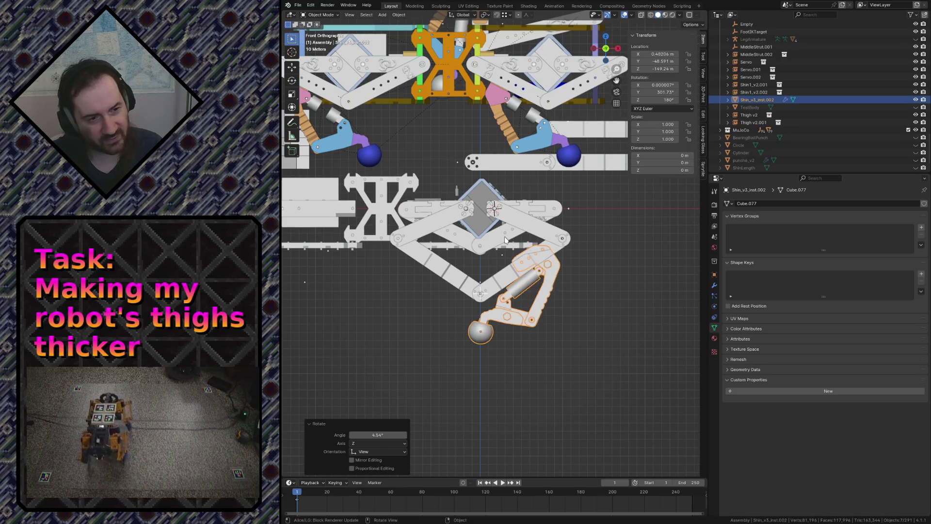
{"action": "scroll", "coordinate": [508, 238], "scroll_direction": "up", "scroll_amount": 2}
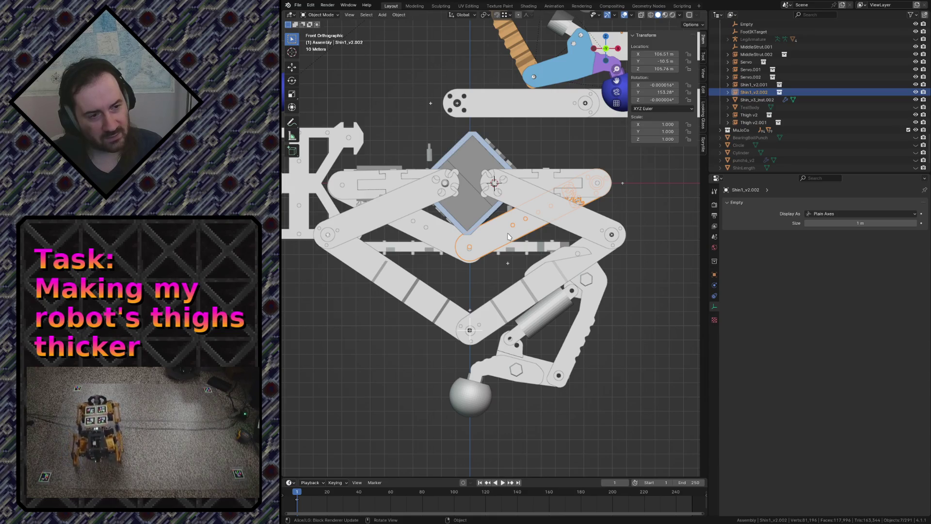
Shift the Shin1_v2.002 bar, set the 3D cursor at the shin origin, then rotate and move the bar
{"action": "key", "text": "g"}
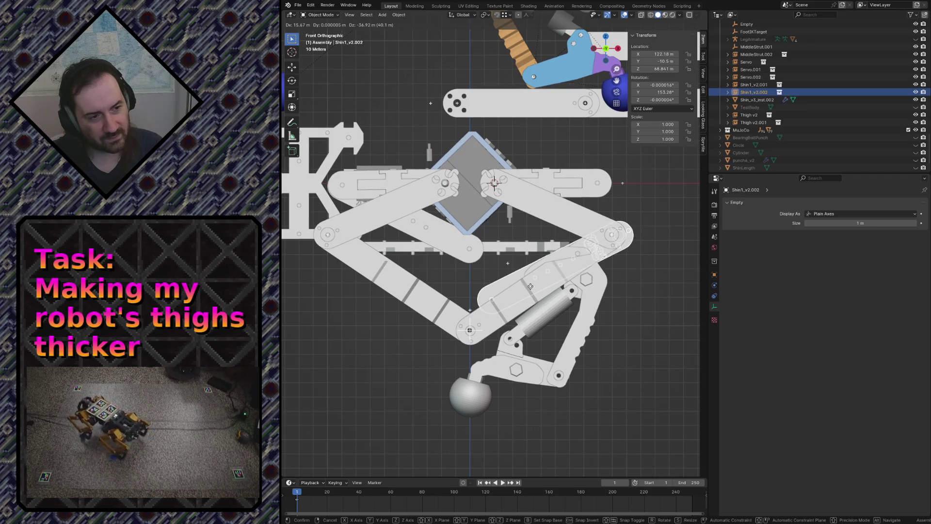
{"action": "left_click", "coordinate": [530, 286]}
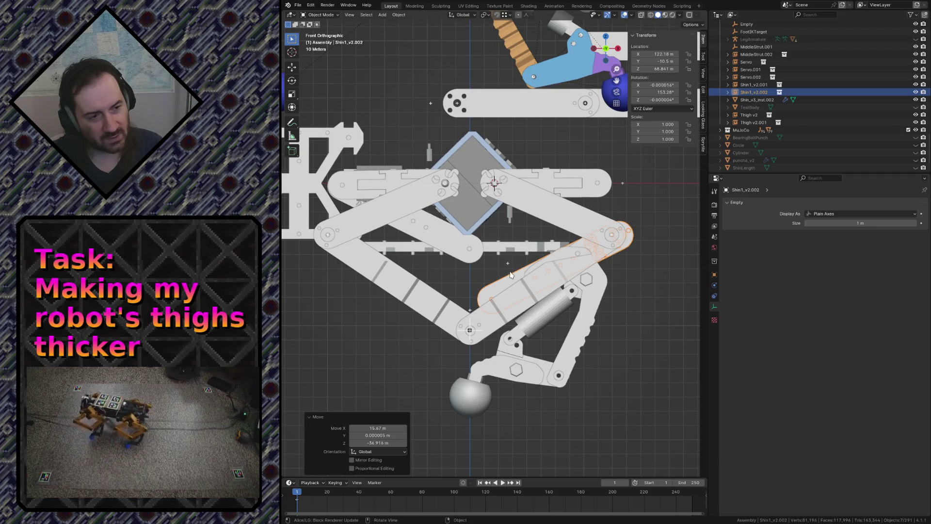
{"action": "left_click", "coordinate": [476, 326]}
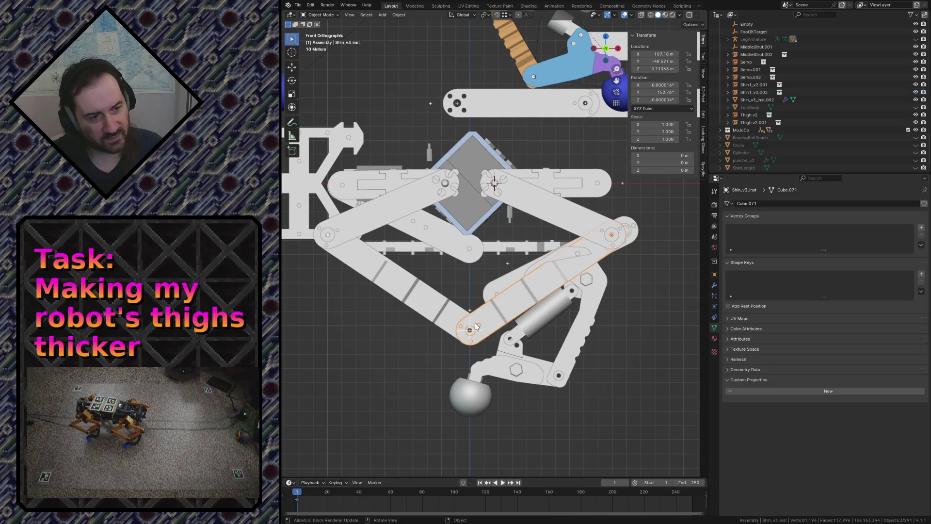
{"action": "right_click", "coordinate": [469, 329], "text": "shift"}
{"action": "left_click", "coordinate": [508, 262]}
{"action": "key", "text": "r"}
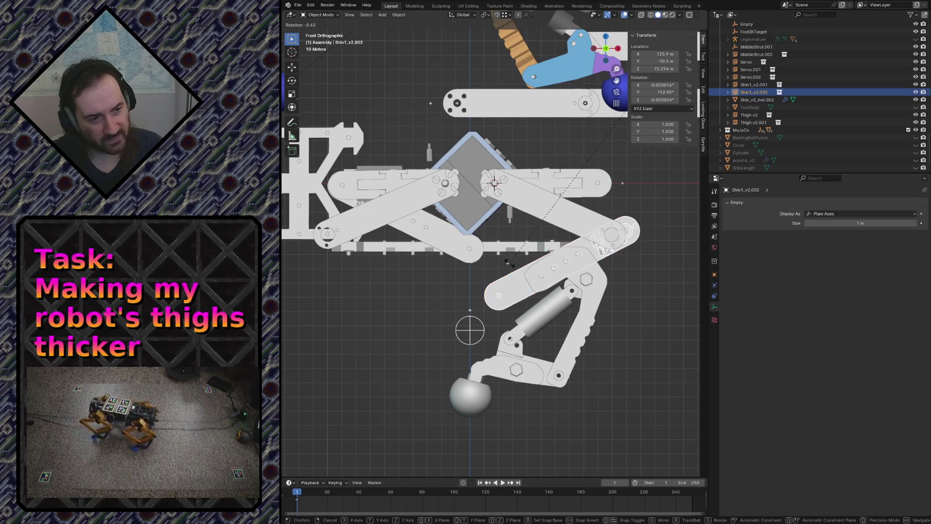
{"action": "left_click", "coordinate": [530, 289]}
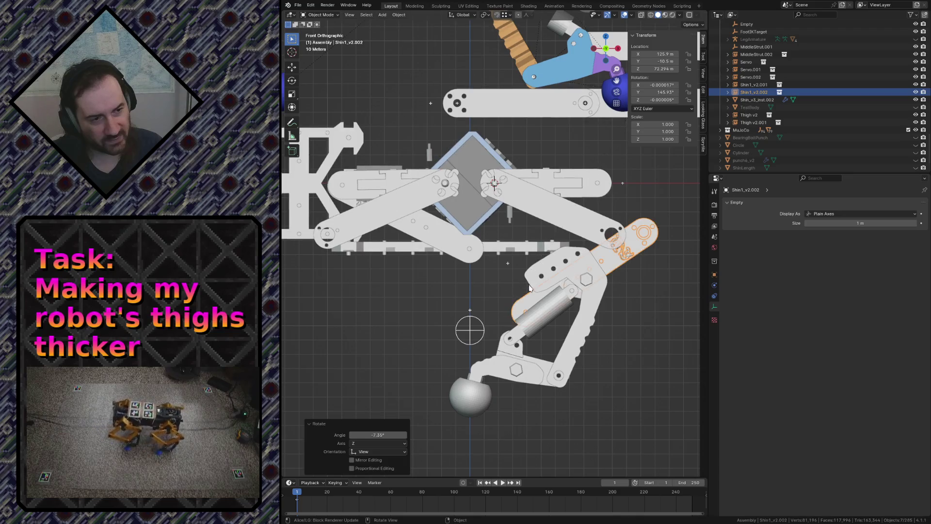
{"action": "key", "text": "g"}
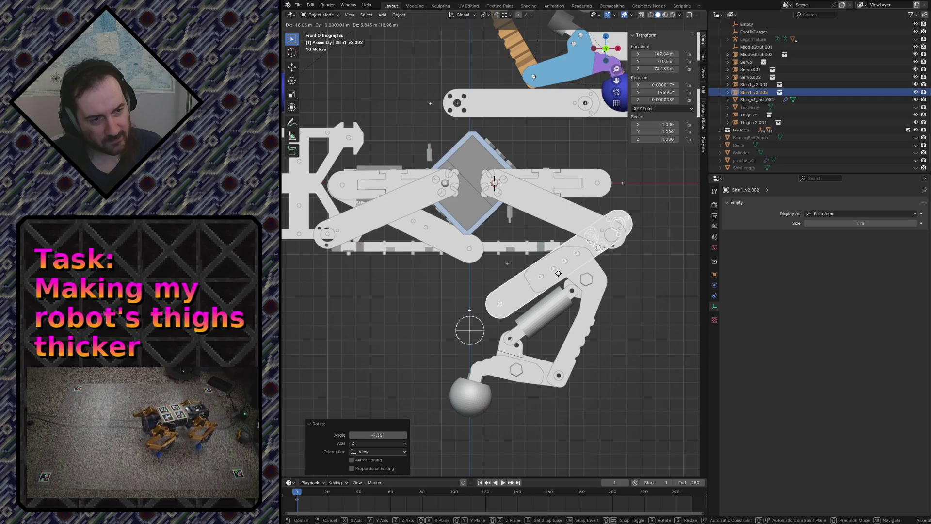
{"action": "left_click", "coordinate": [643, 213]}
Rotate and move Thigh v2, then rotate and move the Shin1_v2.002 bar below it
{"action": "left_click", "coordinate": [602, 183]}
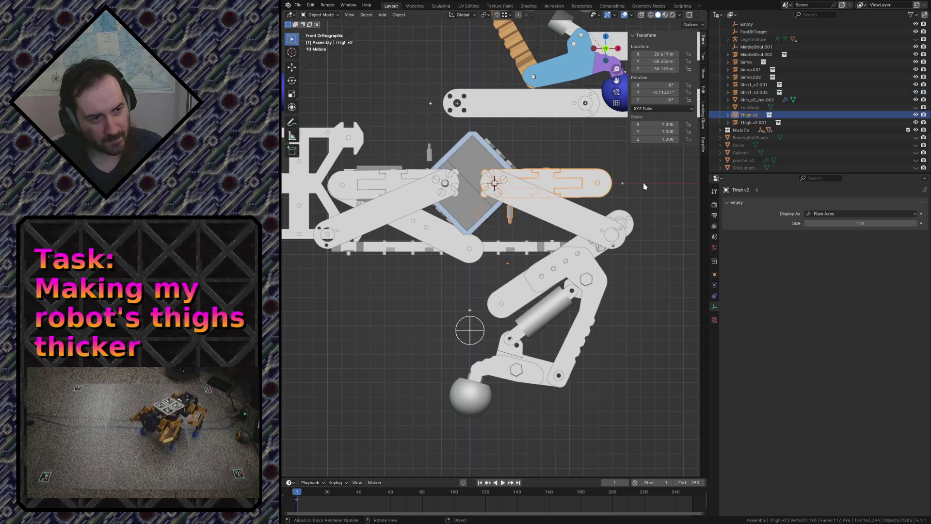
{"action": "key", "text": "r"}
{"action": "left_click", "coordinate": [626, 239]}
{"action": "key", "text": "g"}
{"action": "left_click", "coordinate": [594, 240]}
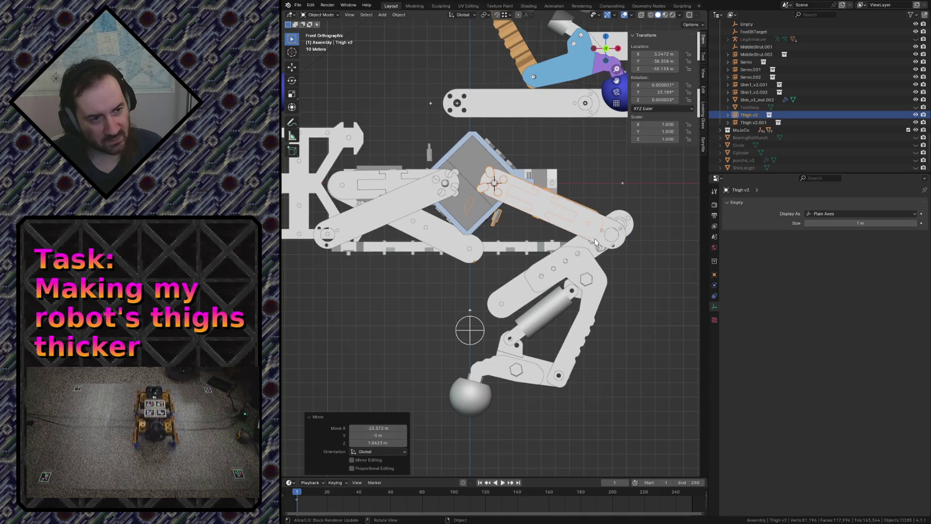
{"action": "left_click", "coordinate": [518, 291]}
{"action": "key", "text": "r"}
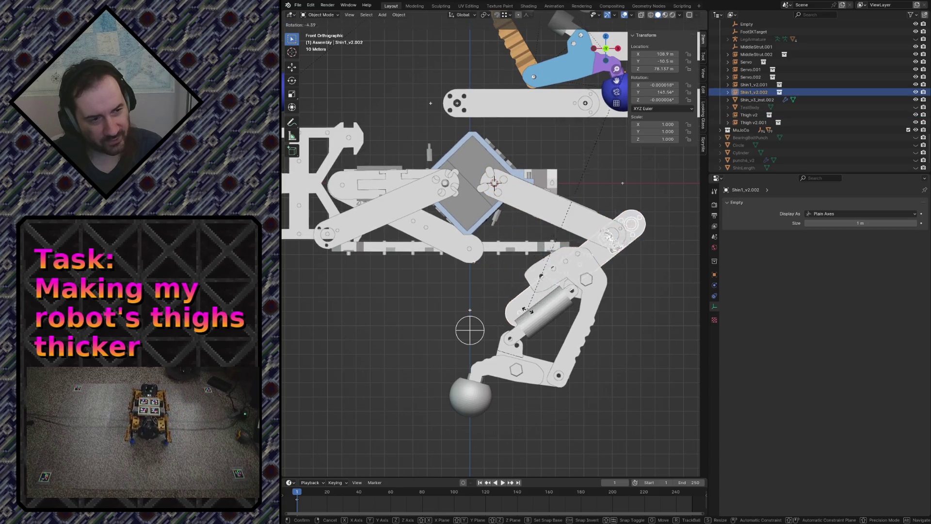
{"action": "left_click", "coordinate": [626, 233]}
{"action": "key", "text": "g"}
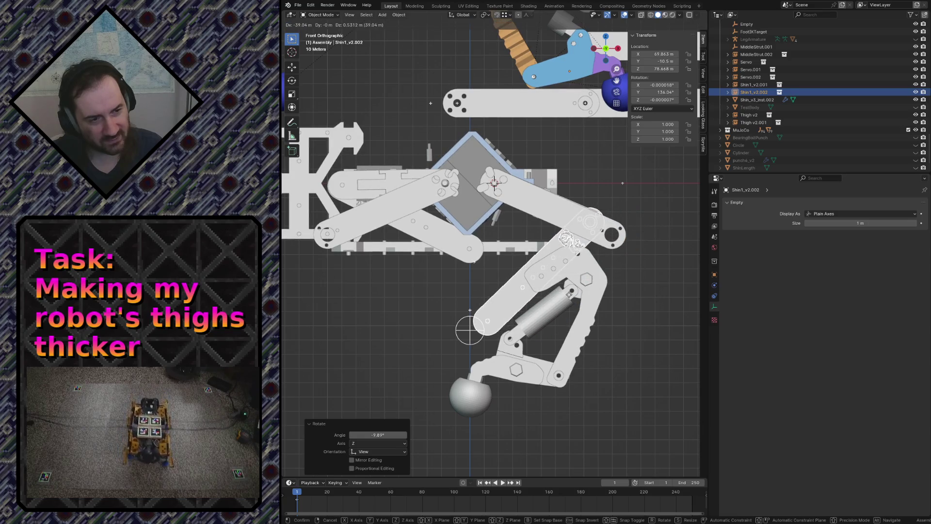
{"action": "left_click", "coordinate": [568, 293]}
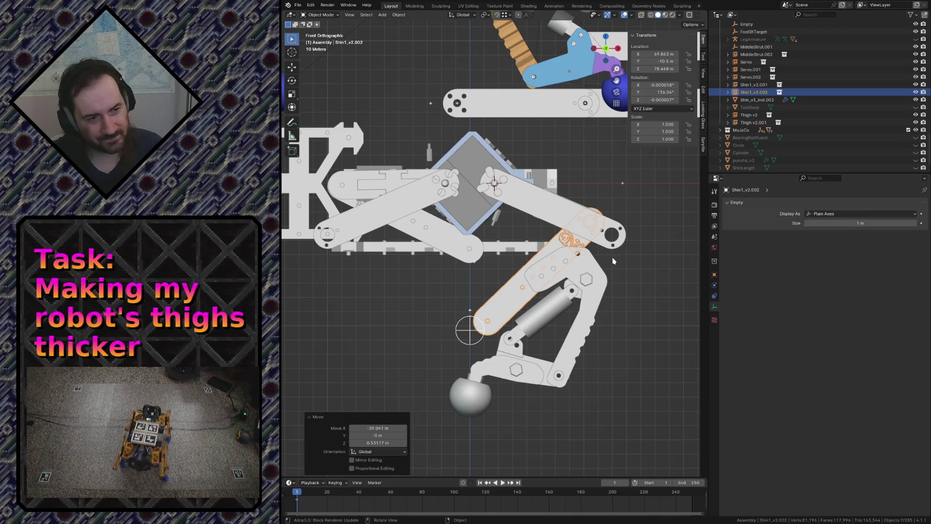
Rotate the foot assembly, move the shin bar up-right and rotate the Thigh_v3_inst bar
{"action": "left_click", "coordinate": [567, 279]}
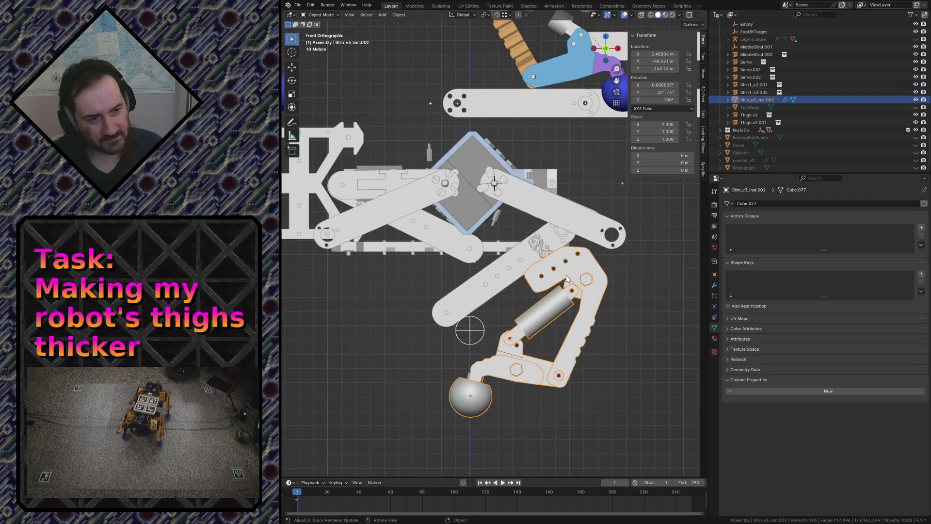
{"action": "key", "text": "r"}
{"action": "left_click", "coordinate": [484, 279]}
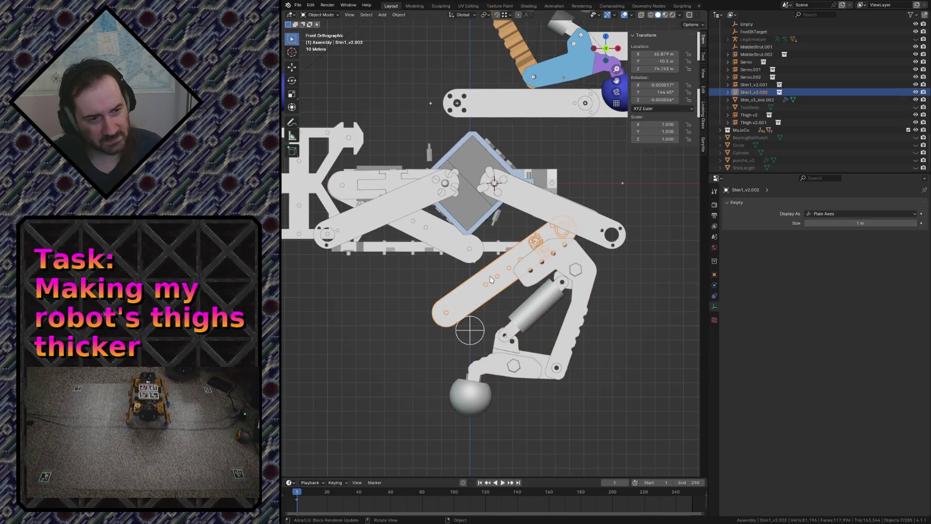
{"action": "key", "text": "g"}
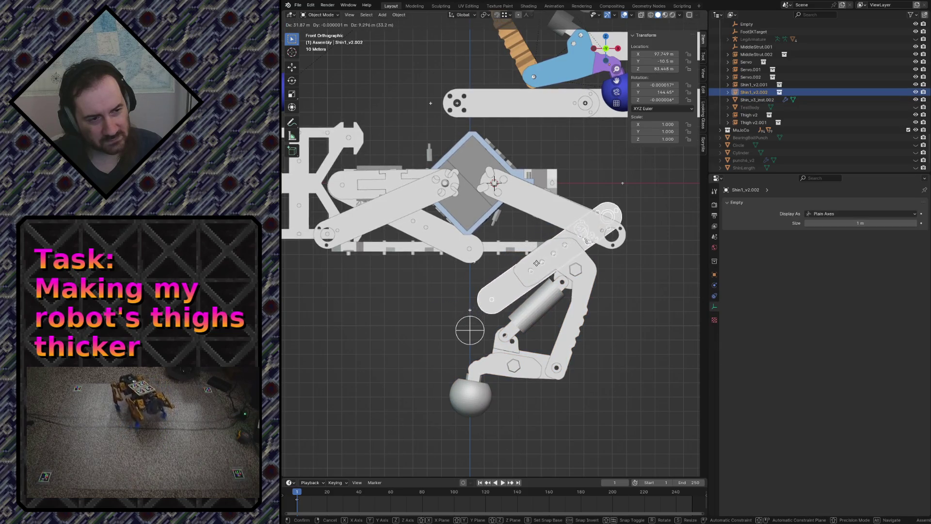
{"action": "left_click", "coordinate": [625, 215]}
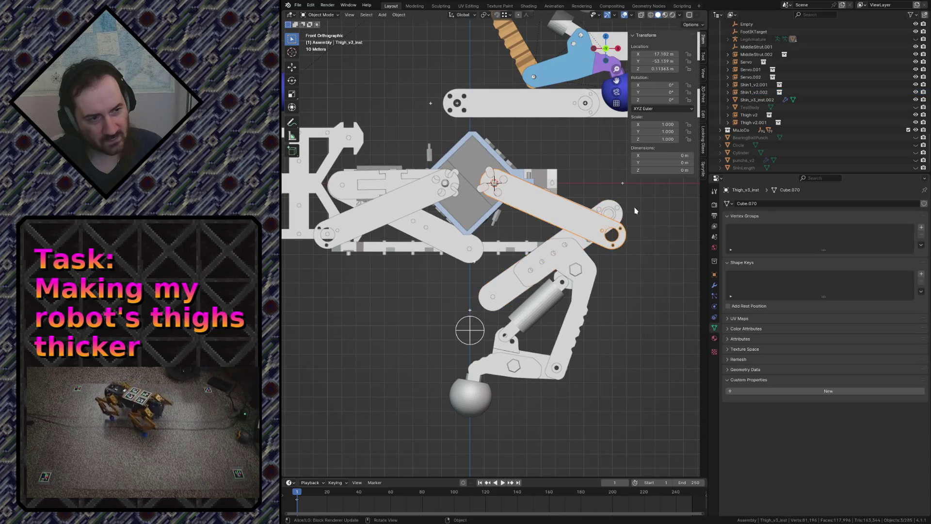
{"action": "key", "text": "r"}
{"action": "left_click", "coordinate": [631, 192]}
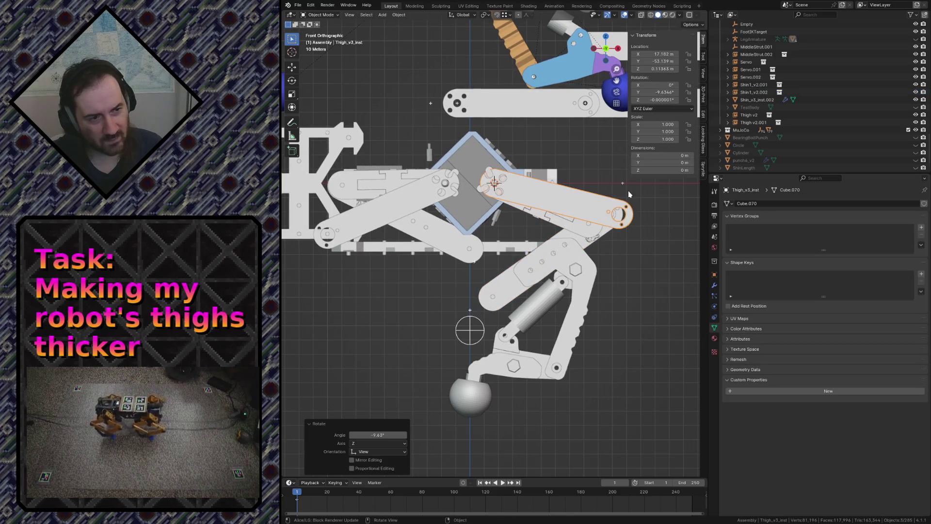
{"action": "left_click", "coordinate": [630, 193]}
{"action": "left_click", "coordinate": [403, 196]}
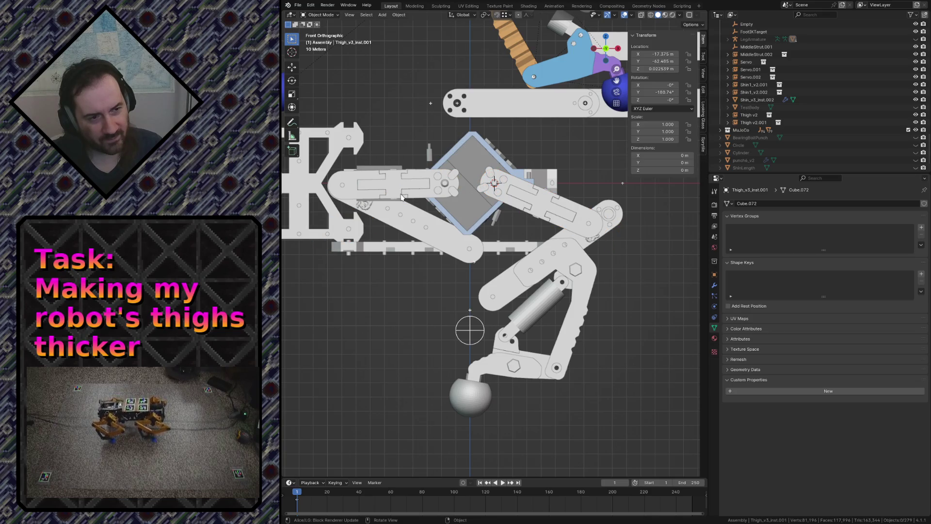
Rotate and reposition Thigh v2 slightly, cancelling a further rotation
{"action": "left_click", "coordinate": [534, 206]}
{"action": "key", "text": "r"}
{"action": "left_click", "coordinate": [638, 220]}
{"action": "key", "text": "g"}
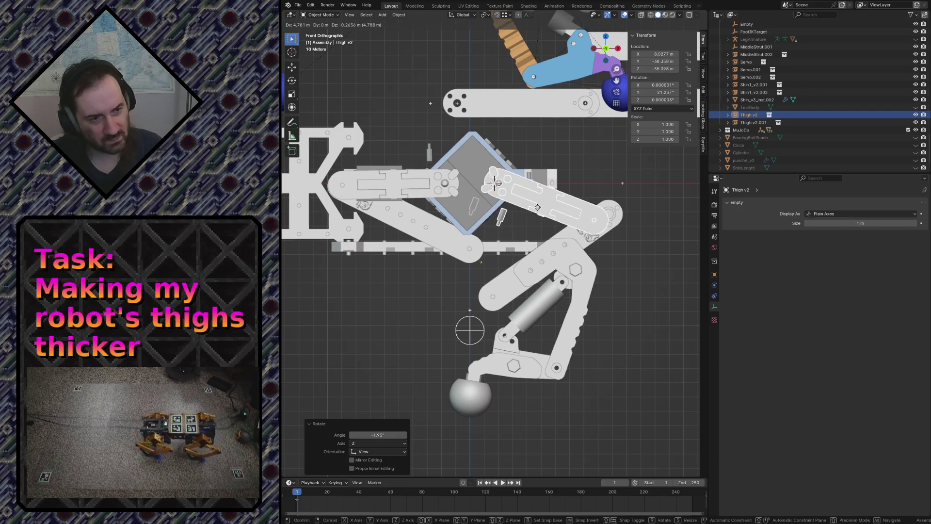
{"action": "left_click", "coordinate": [584, 176]}
{"action": "key", "text": "r"}
{"action": "right_click", "coordinate": [584, 176]}
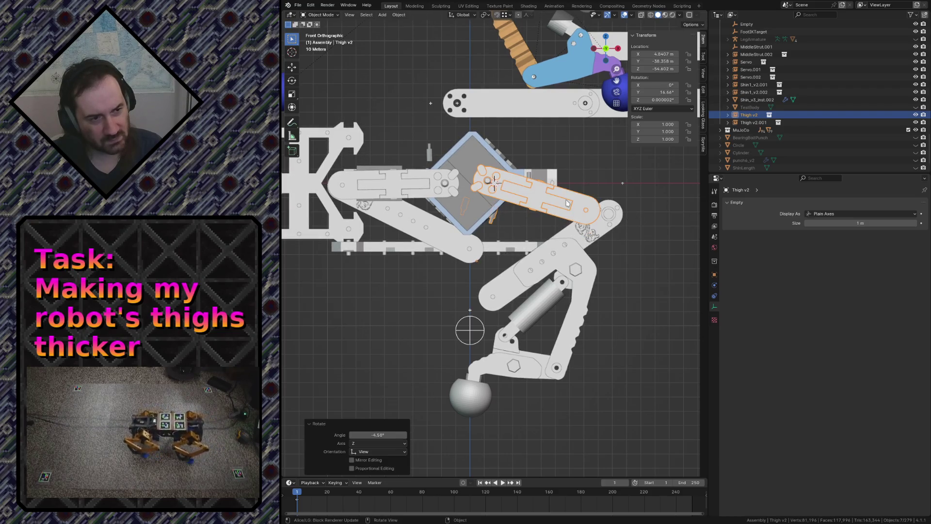
Move and rotate the shin piece, then turn Thigh v2 nearly level across the diamond joint
{"action": "left_click", "coordinate": [511, 284]}
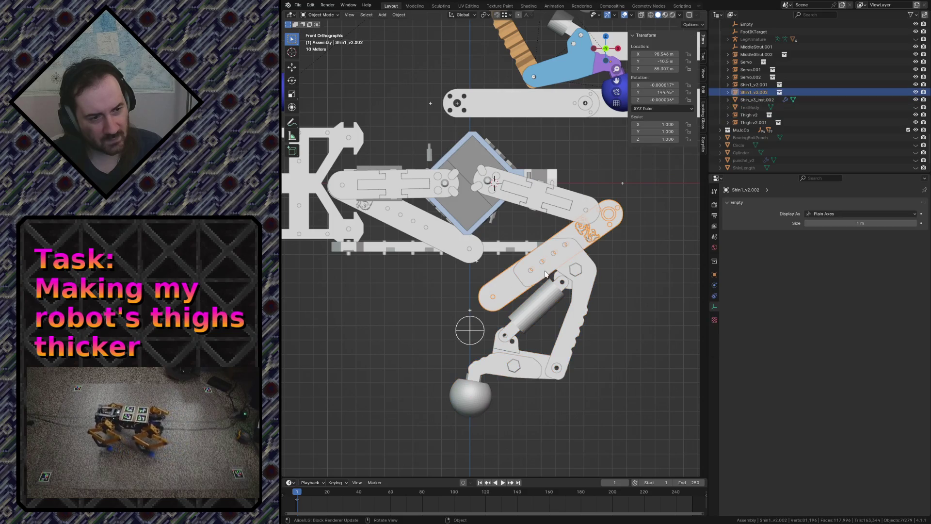
{"action": "key", "text": "g"}
{"action": "left_click", "coordinate": [584, 280]}
{"action": "key", "text": "r"}
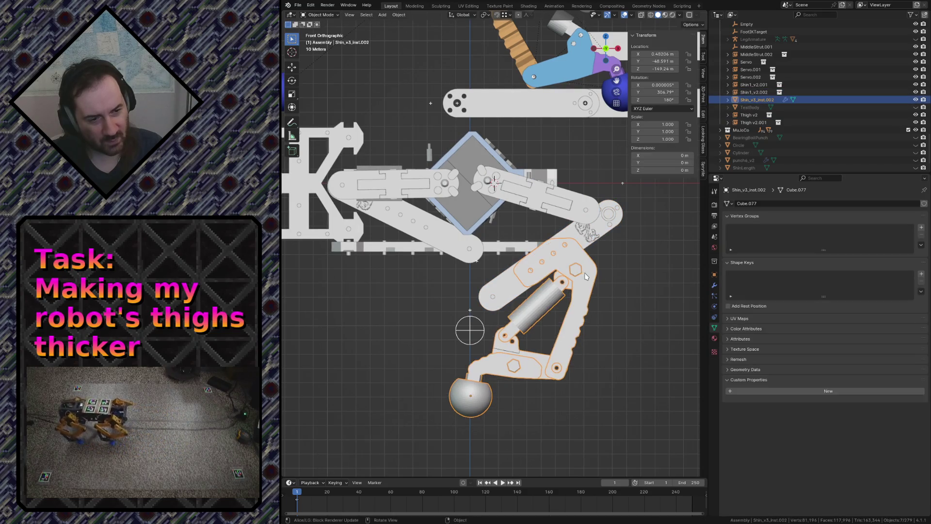
{"action": "left_click", "coordinate": [557, 266]}
{"action": "left_click", "coordinate": [592, 210]}
{"action": "key", "text": "r"}
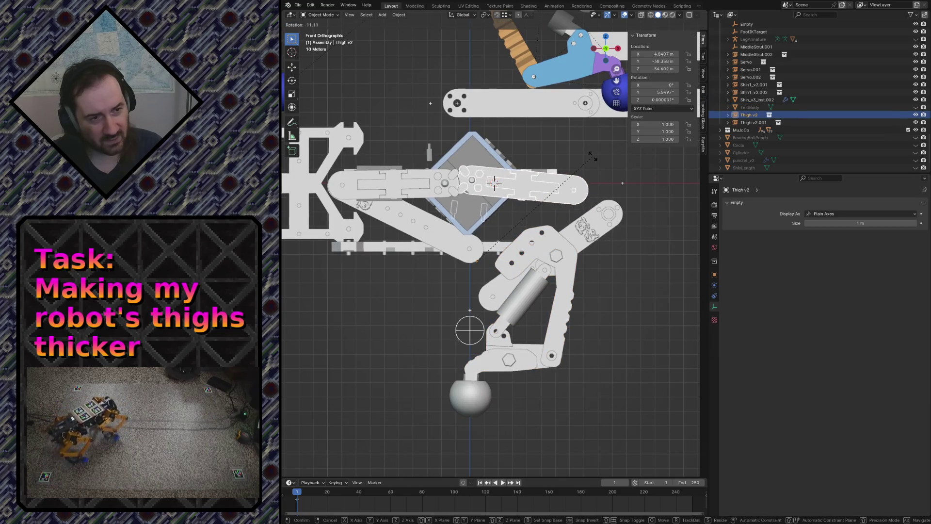
{"action": "left_click", "coordinate": [588, 153]}
{"action": "key", "text": "r"}
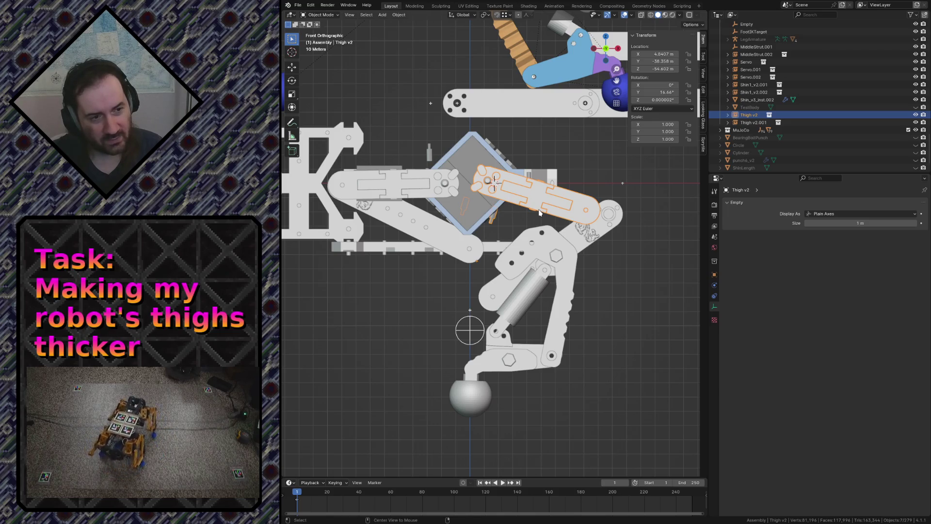
Bring up the operator search with F3 for Thigh v2
{"action": "key", "text": "F3"}
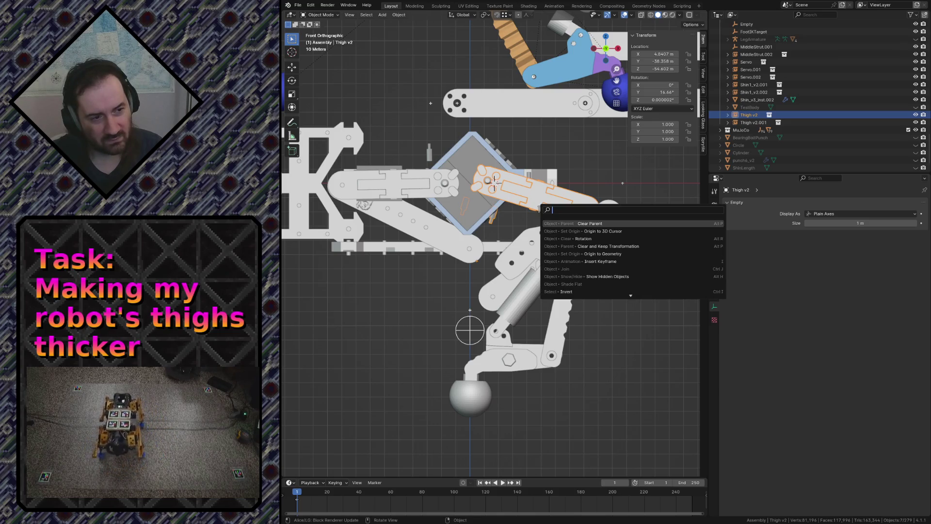
Set Origin to Geometry, undo it, and move the thigh piece back onto the diamond joint
{"action": "left_click", "coordinate": [603, 253]}
{"action": "key", "text": "ctrl+z"}
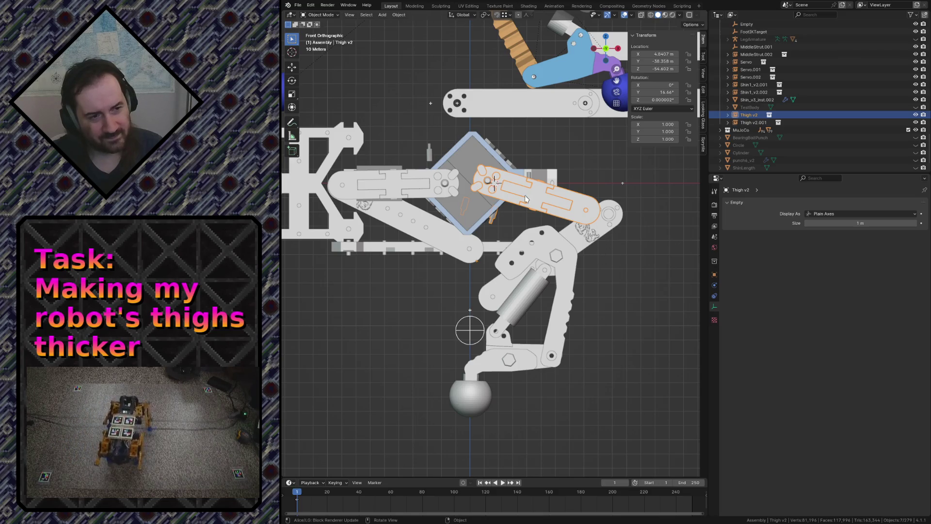
{"action": "key", "text": "g"}
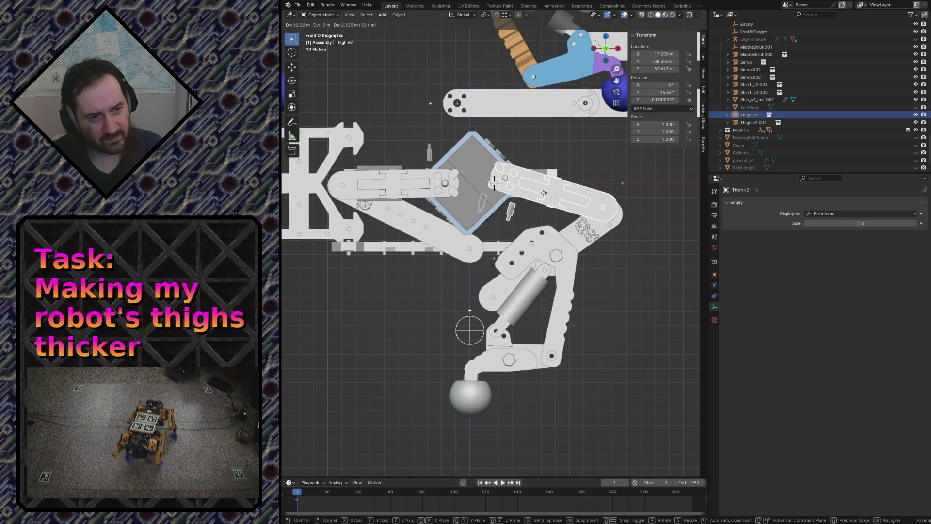
{"action": "left_click", "coordinate": [631, 233]}
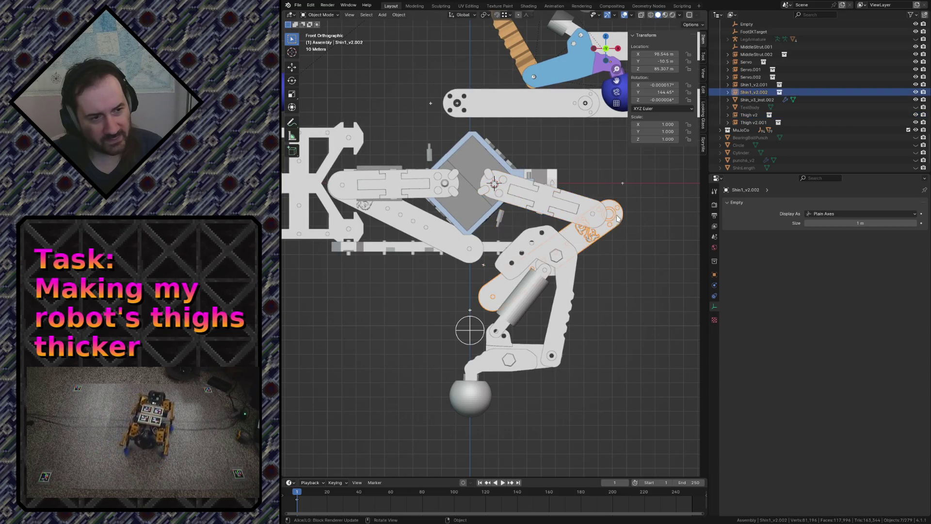
Rotate and move the upper shin piece twice to meet the thigh
{"action": "key", "text": "r"}
{"action": "left_click", "coordinate": [641, 218]}
{"action": "key", "text": "g"}
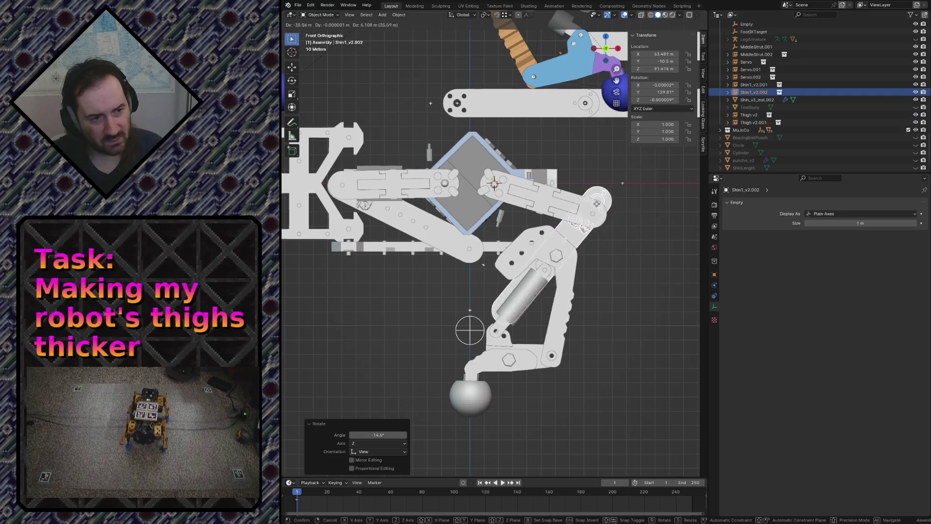
{"action": "left_click", "coordinate": [586, 196]}
{"action": "key", "text": "r"}
{"action": "left_click", "coordinate": [614, 210]}
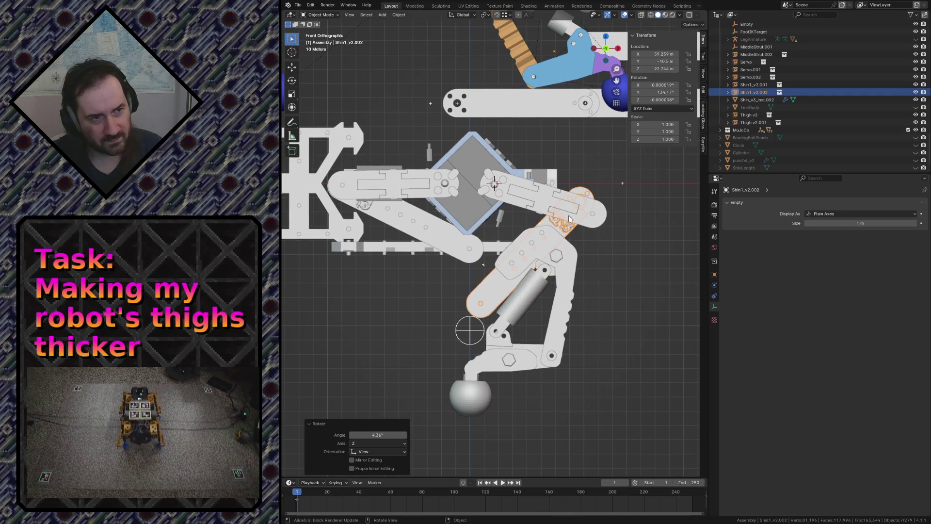
{"action": "key", "text": "g"}
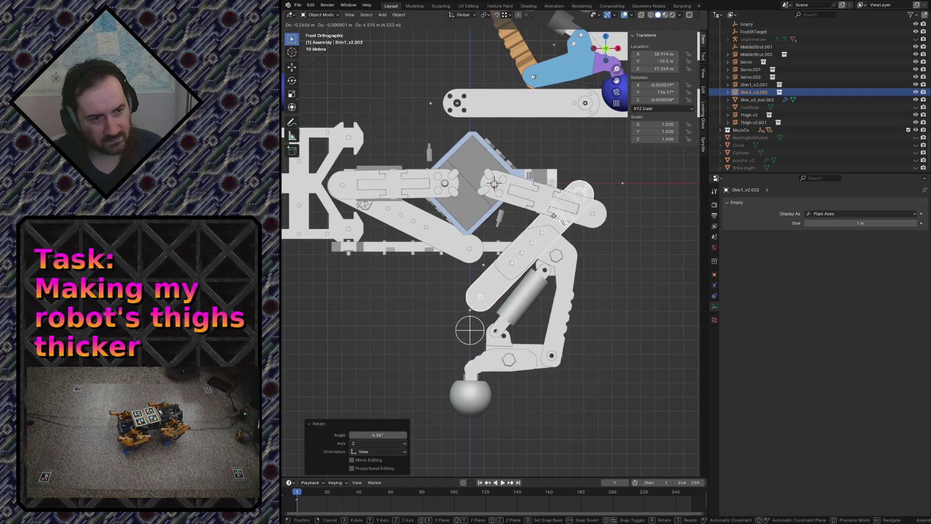
{"action": "left_click", "coordinate": [575, 191]}
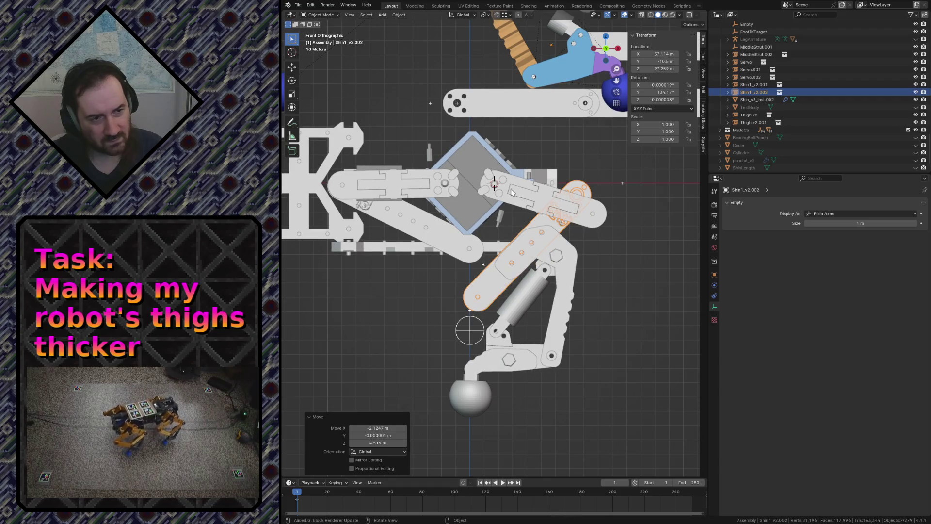
Set the pivot to Bounding Box Center, rotate the thigh piece and move the upper shin
{"action": "left_click", "coordinate": [484, 15]}
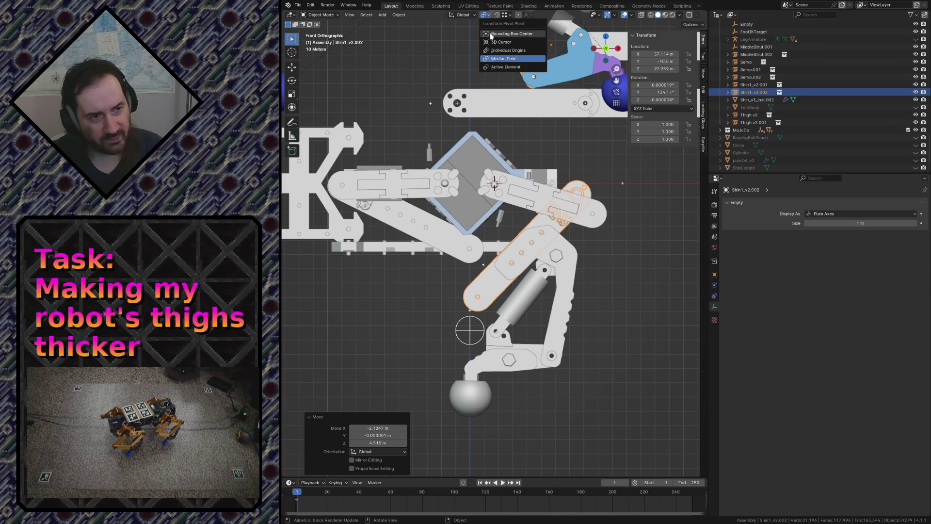
{"action": "left_click", "coordinate": [490, 34]}
{"action": "left_click", "coordinate": [544, 192]}
{"action": "key", "text": "r"}
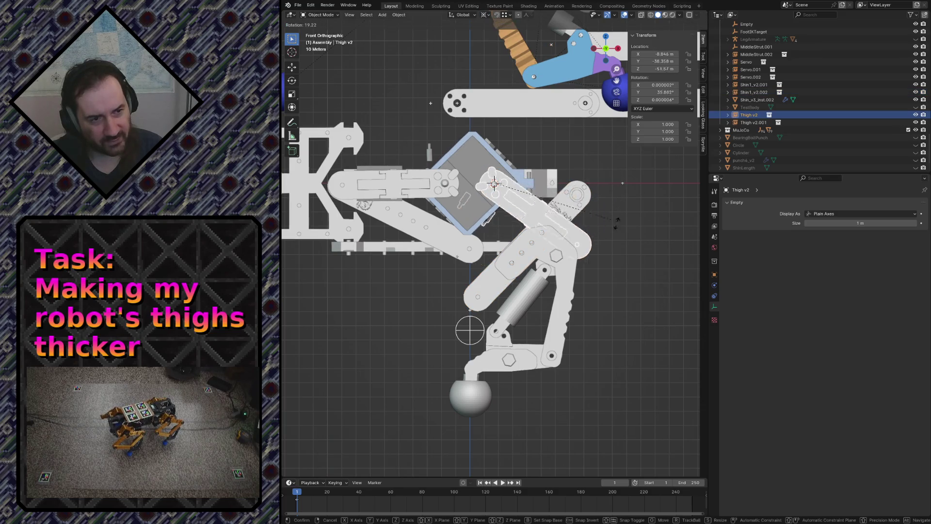
{"action": "left_click", "coordinate": [549, 240]}
{"action": "left_click", "coordinate": [575, 198]}
{"action": "key", "text": "g"}
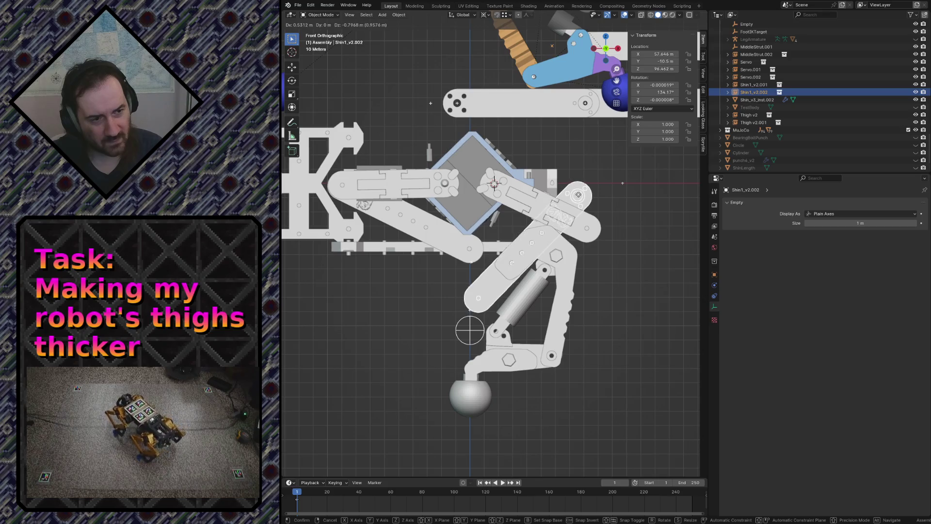
{"action": "left_click", "coordinate": [578, 194]}
Move Thigh v2 up-right and rotate it to angle up from the diamond joint
{"action": "key", "text": "g"}
{"action": "left_click", "coordinate": [614, 207]}
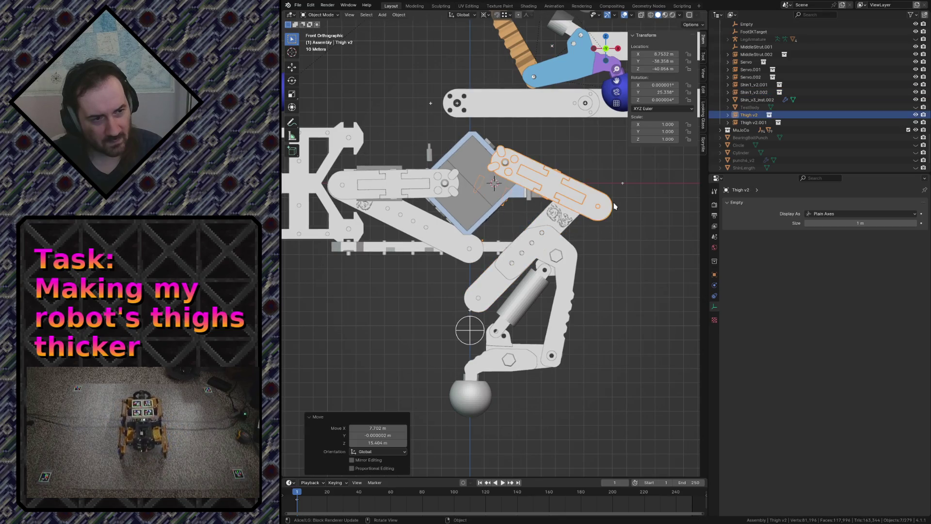
{"action": "key", "text": "r"}
{"action": "left_click", "coordinate": [631, 163]}
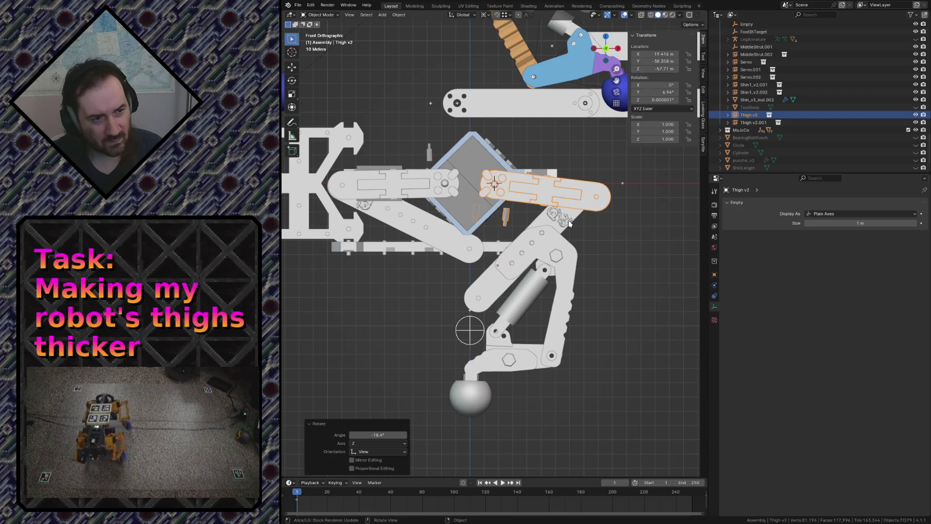
Rotate and nudge the lower shin part, switching the pivot point before a second rotation
{"action": "left_click", "coordinate": [574, 255]}
{"action": "key", "text": "r"}
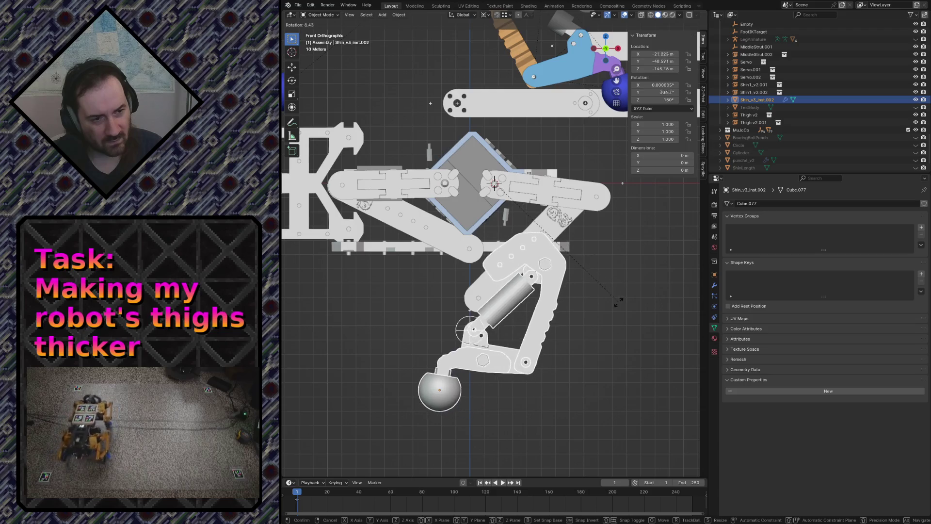
{"action": "left_click", "coordinate": [542, 291]}
{"action": "key", "text": "g"}
{"action": "left_click", "coordinate": [582, 303]}
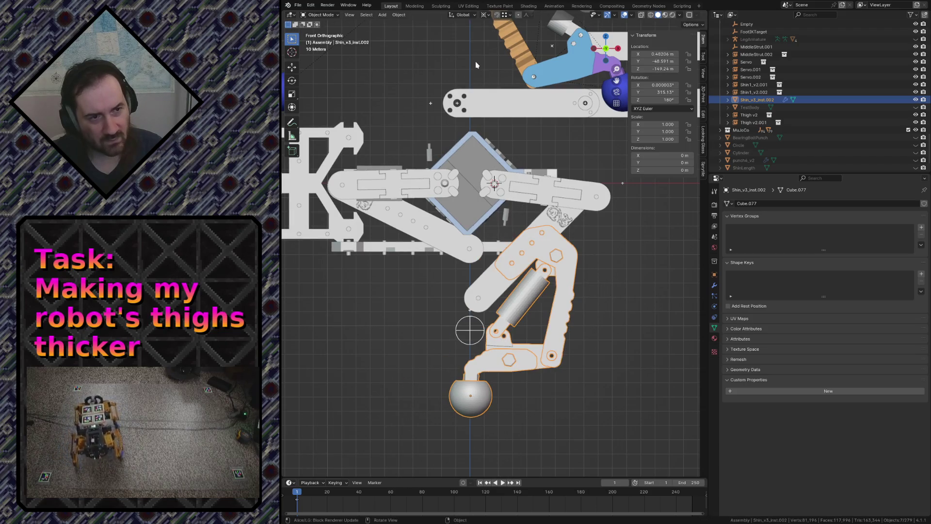
{"action": "left_click", "coordinate": [485, 14]}
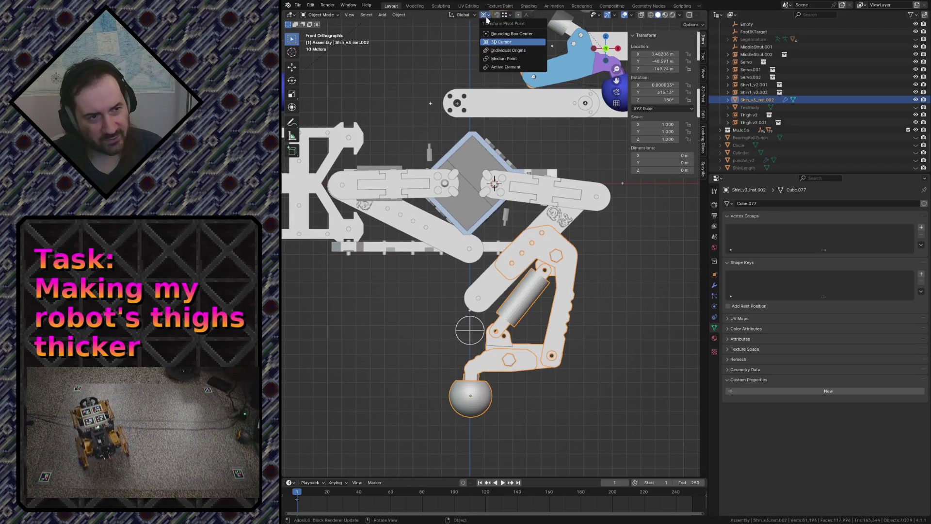
{"action": "left_click", "coordinate": [492, 62]}
{"action": "key", "text": "r"}
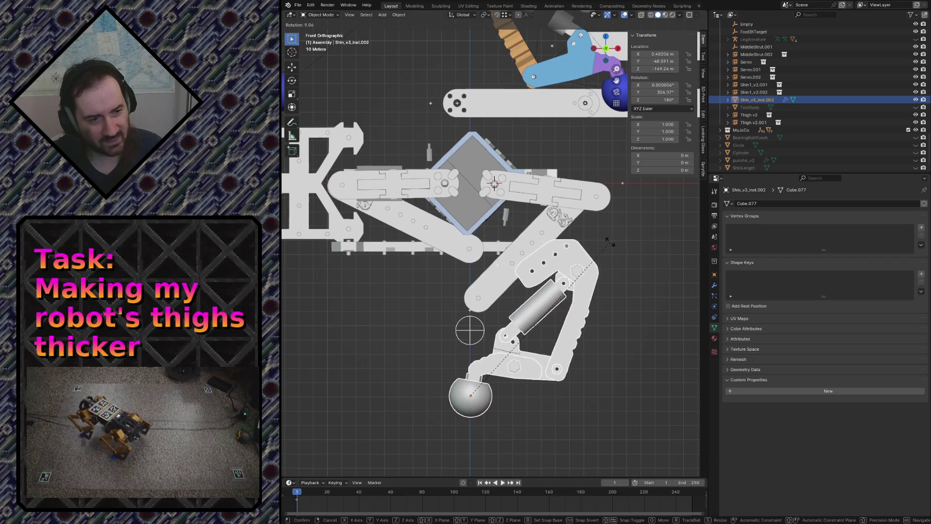
{"action": "left_click", "coordinate": [611, 244]}
Move and rotate the upper shin piece into place beside the joint
{"action": "left_click", "coordinate": [568, 219]}
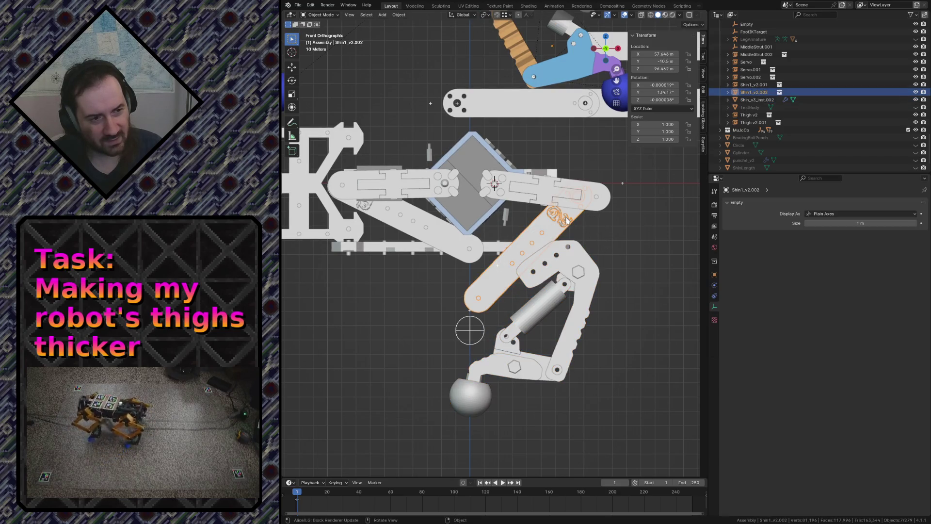
{"action": "key", "text": "g"}
{"action": "left_click", "coordinate": [640, 246]}
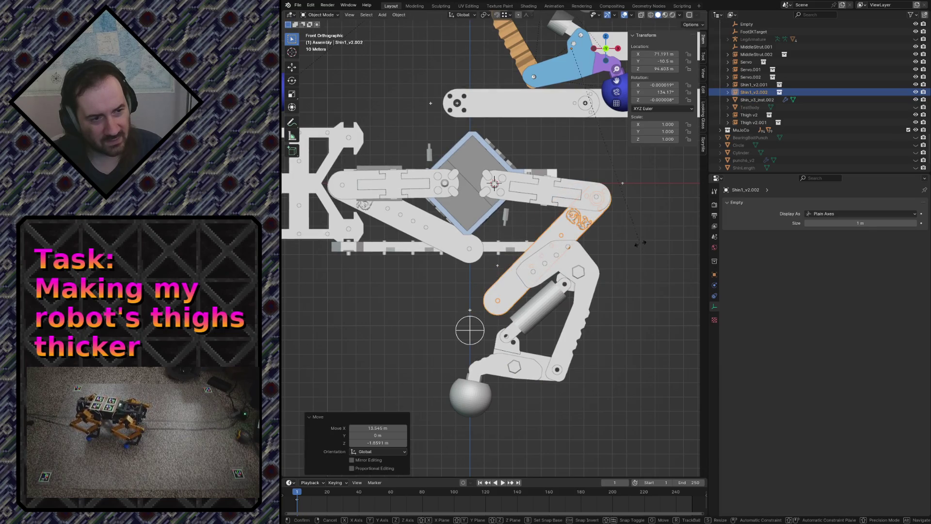
{"action": "key", "text": "r"}
{"action": "left_click", "coordinate": [640, 246]}
{"action": "key", "text": "g"}
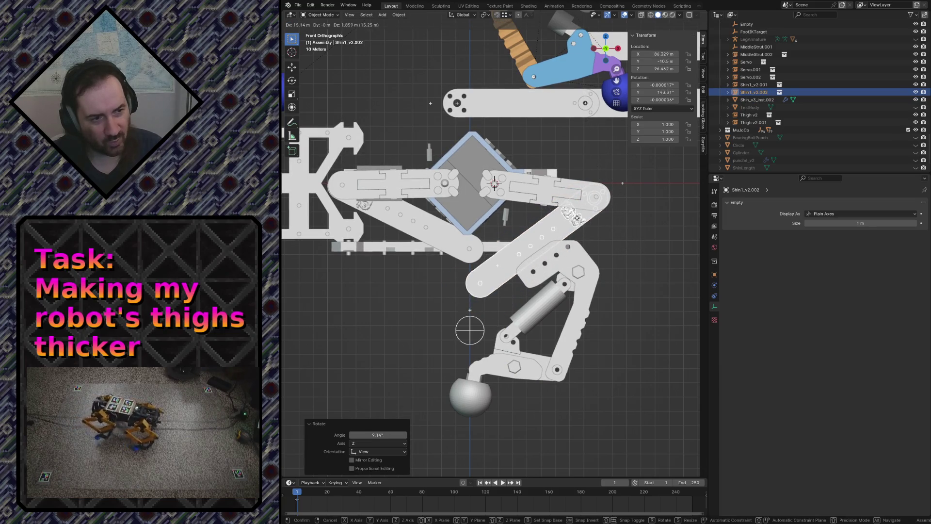
{"action": "key", "text": "Escape"}
Fine-tune the lower and upper shin pieces with further small rotations and a move
{"action": "left_click", "coordinate": [561, 234]}
{"action": "key", "text": "r"}
{"action": "left_click", "coordinate": [547, 244]}
{"action": "left_click", "coordinate": [583, 224]}
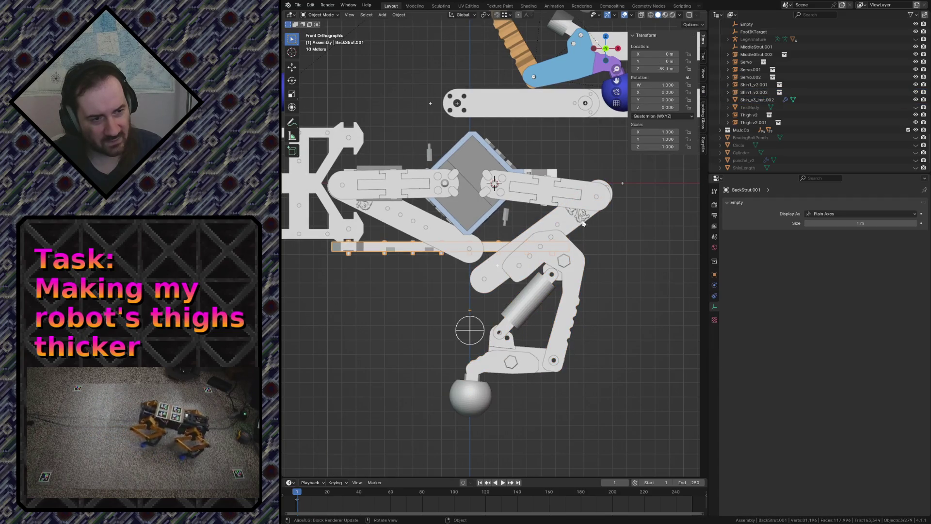
{"action": "left_click", "coordinate": [553, 223]}
{"action": "key", "text": "r"}
{"action": "left_click", "coordinate": [575, 218]}
{"action": "key", "text": "g"}
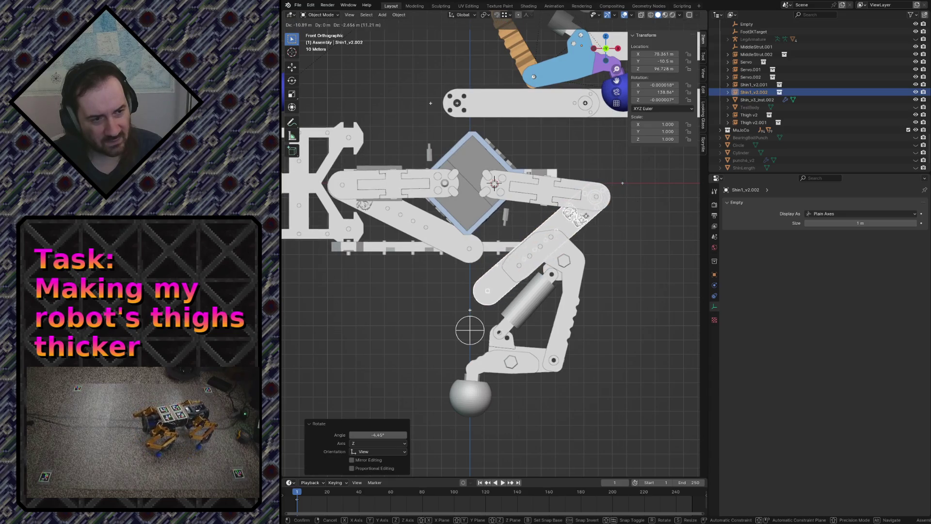
{"action": "left_click", "coordinate": [553, 218]}
Rotate the Thigh v2 part about 6.5° and begin repositioning it against the upper joint
{"action": "left_click", "coordinate": [577, 188]}
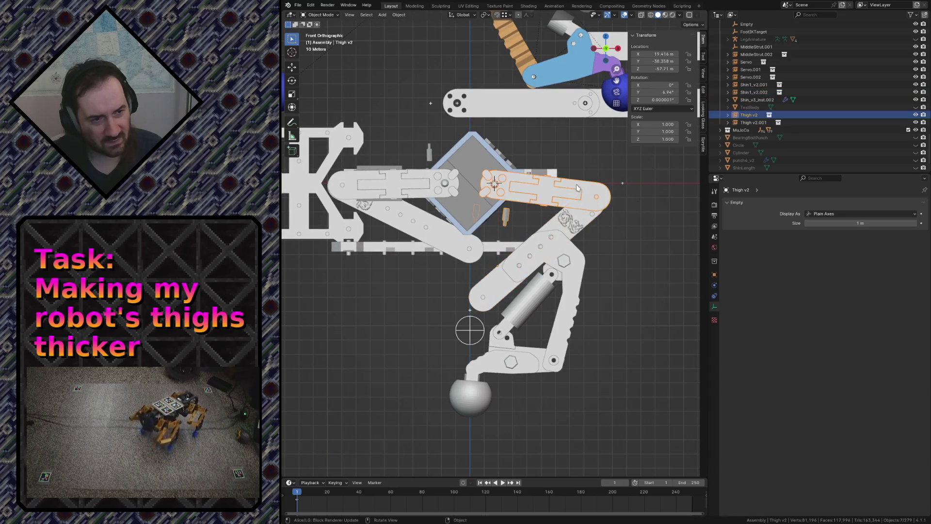
{"action": "key", "text": "r"}
{"action": "left_click", "coordinate": [575, 195]}
{"action": "key", "text": "g"}
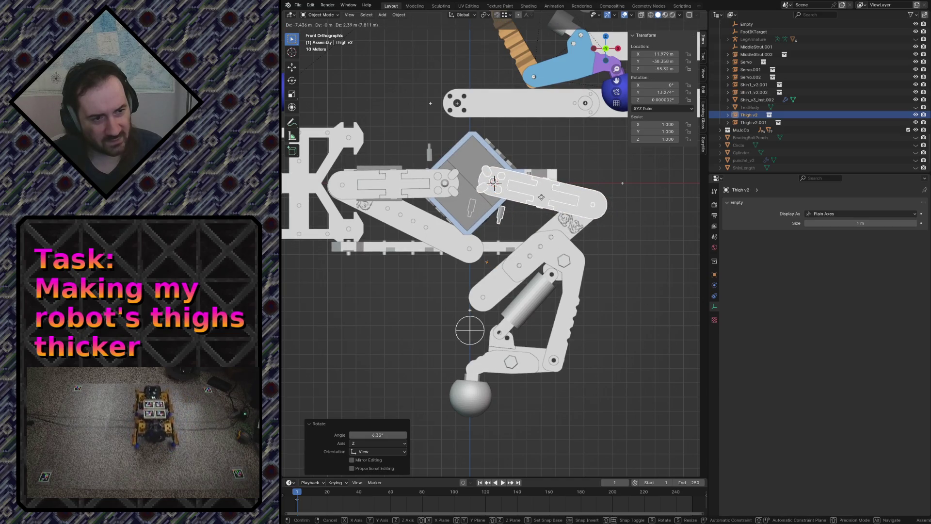
{"action": "key", "text": "Escape"}
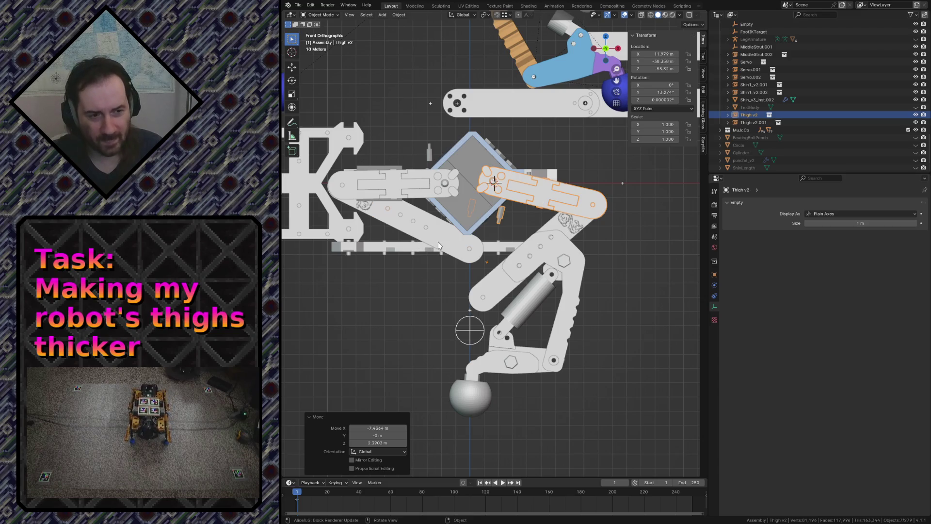
Settle Thigh v2, then rotate and shift the Shin1_v2.001 bar toward the joint
{"action": "left_click", "coordinate": [466, 248]}
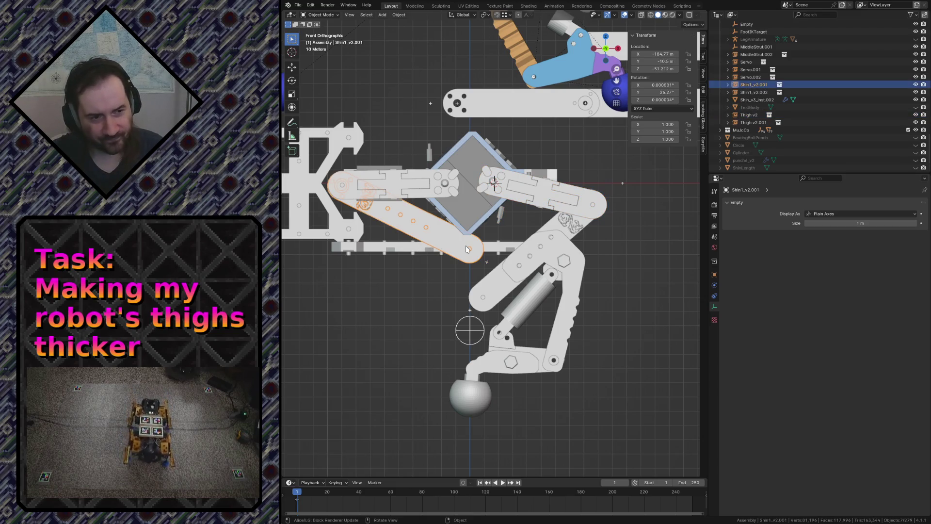
{"action": "key", "text": "r"}
{"action": "left_click", "coordinate": [465, 300]}
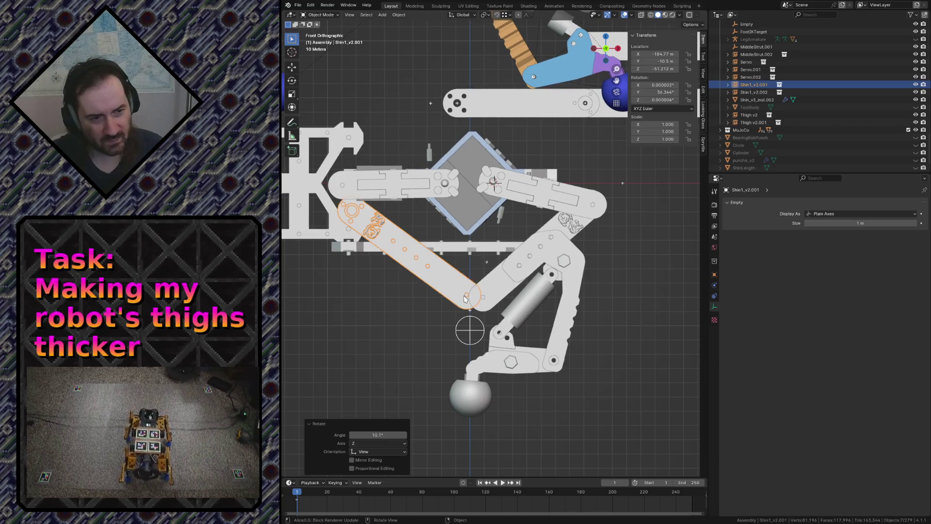
{"action": "key", "text": "g"}
{"action": "left_click", "coordinate": [448, 247]}
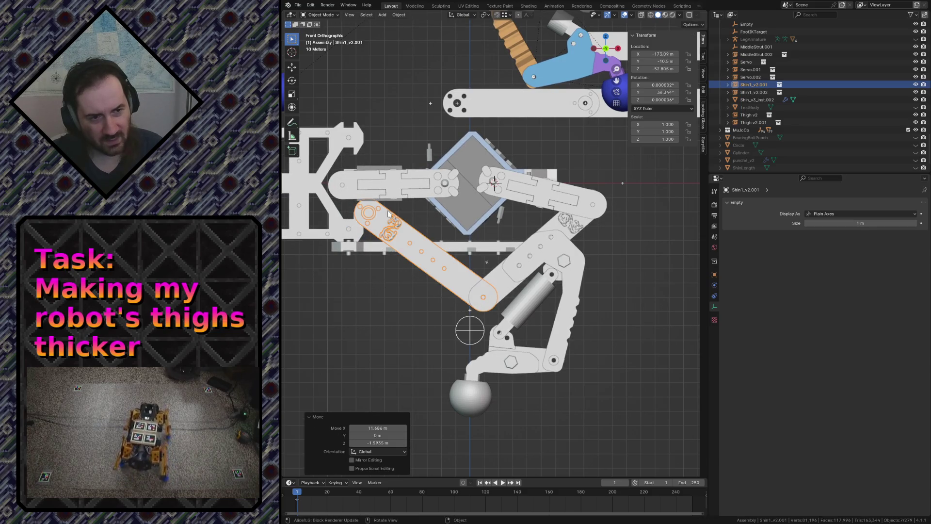
Rotate the Thigh v2.001 bar and place it higher and to the right
{"action": "left_click", "coordinate": [407, 183]}
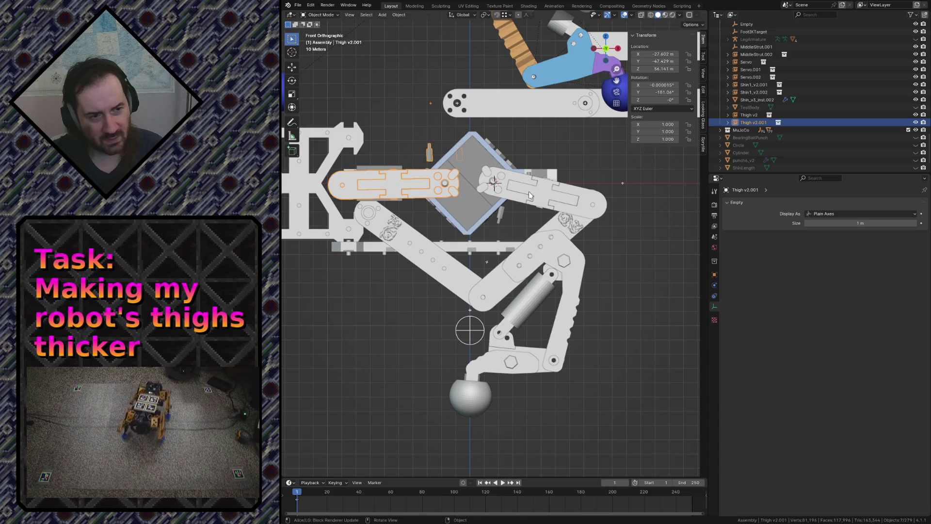
{"action": "key", "text": "r"}
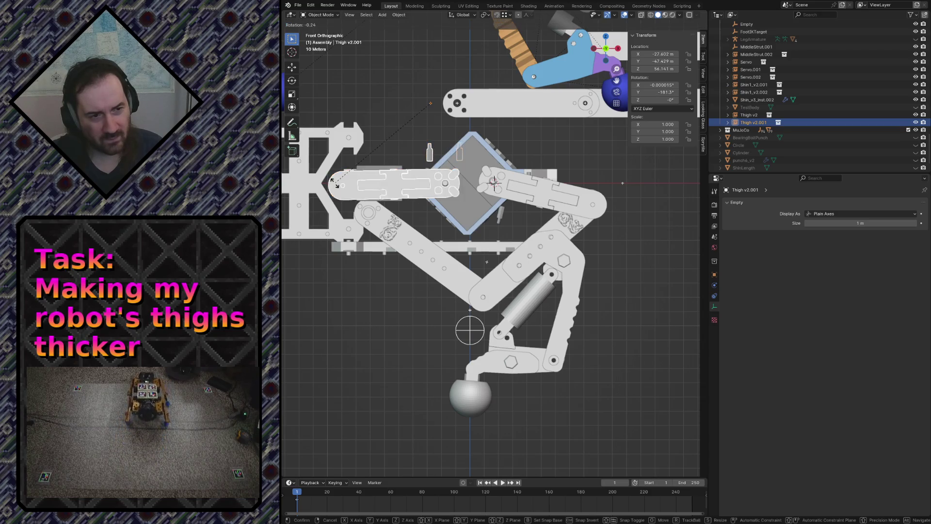
{"action": "left_click", "coordinate": [350, 211]}
{"action": "key", "text": "g"}
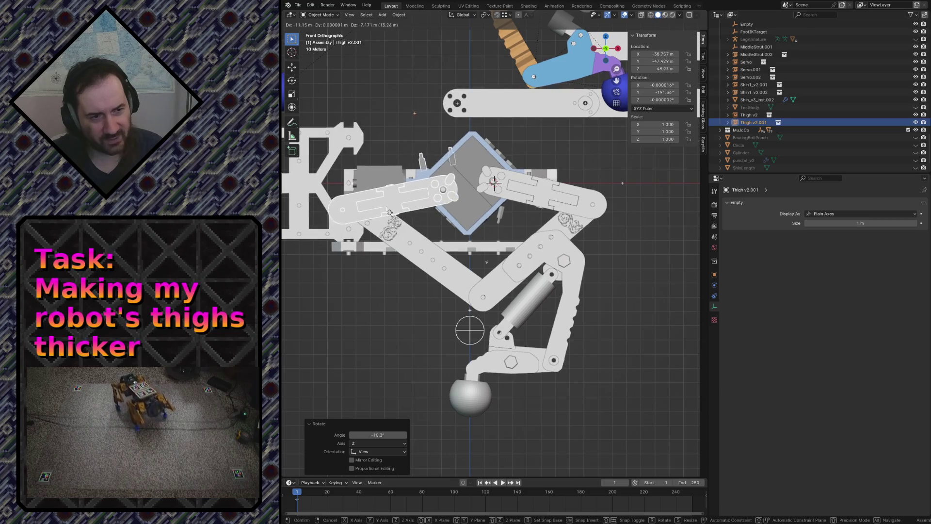
{"action": "left_click", "coordinate": [391, 221]}
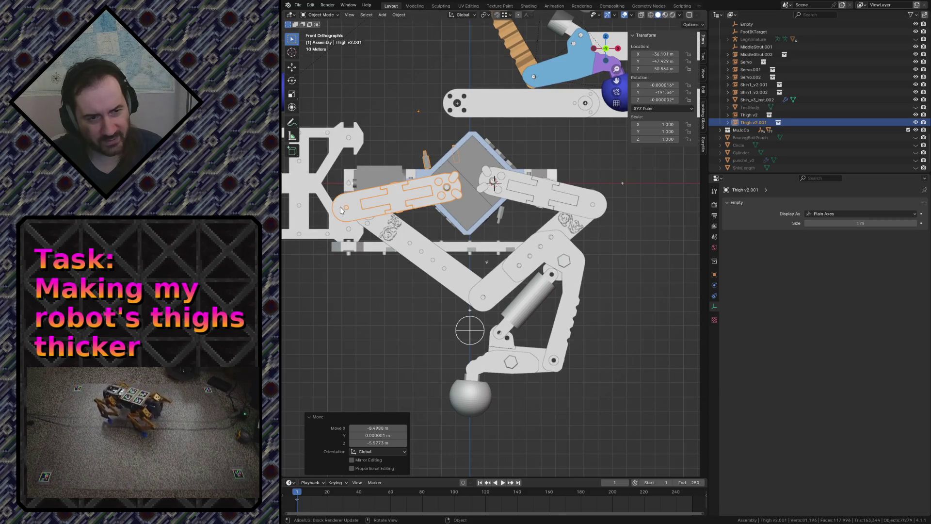
Re-angle and move the diagonal Shin1_v2.001 bar into line
{"action": "left_click", "coordinate": [378, 223]}
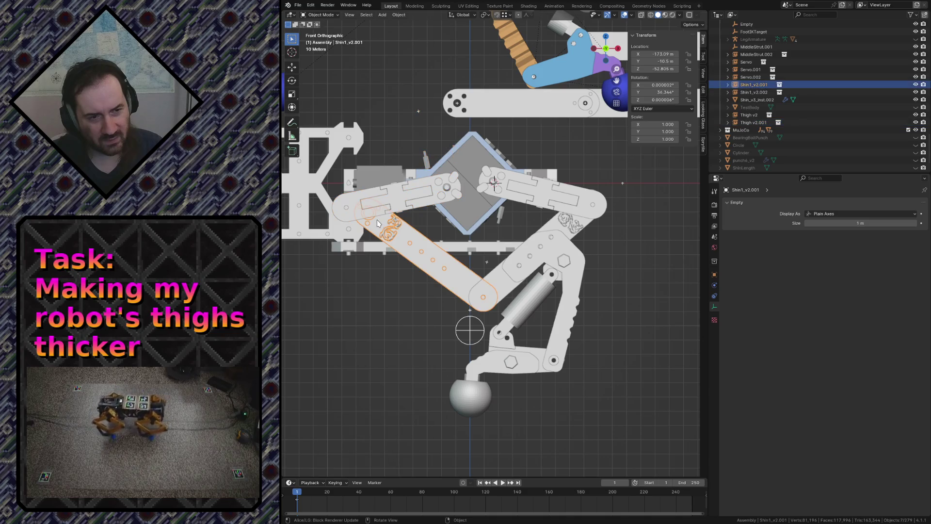
{"action": "key", "text": "r"}
{"action": "left_click", "coordinate": [373, 229]}
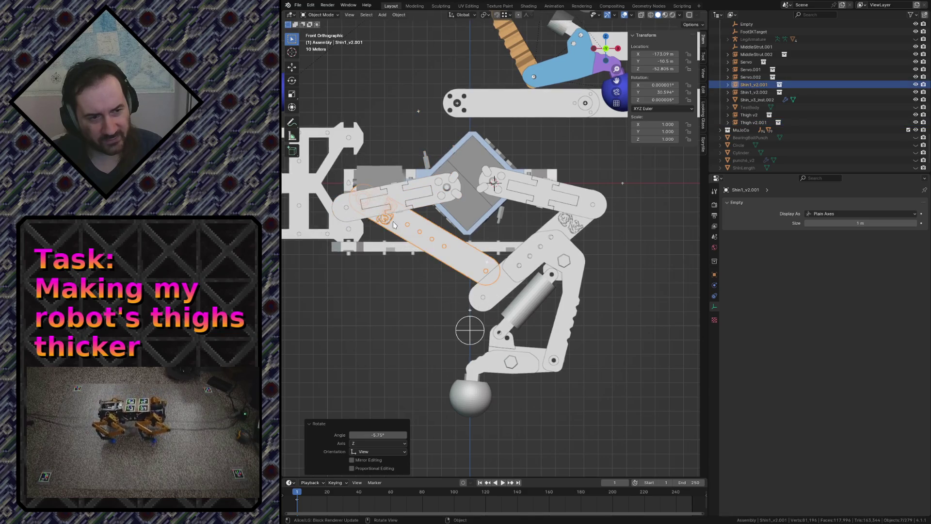
{"action": "key", "text": "g"}
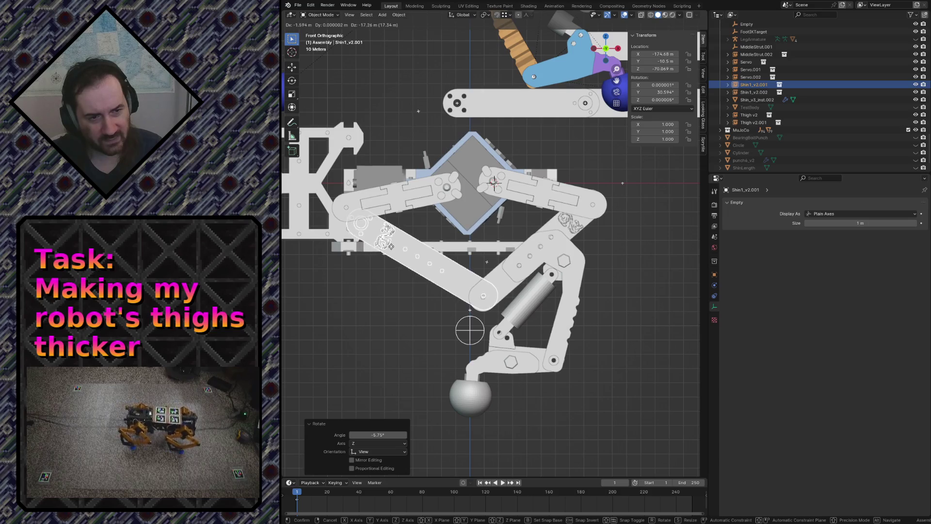
{"action": "left_click", "coordinate": [355, 212]}
Rotate the Thigh v2.001 bar twice more and adjust its position
{"action": "key", "text": "r"}
{"action": "left_click", "coordinate": [354, 200]}
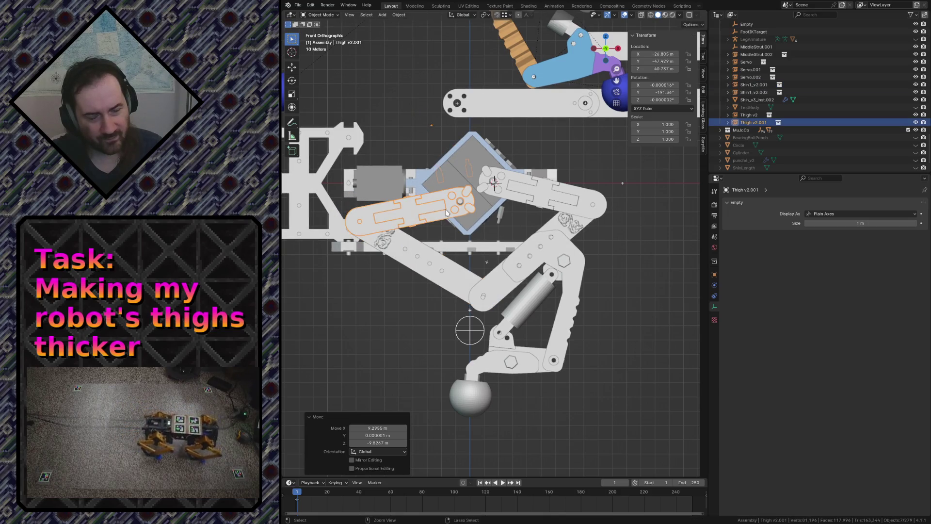
{"action": "key", "text": "r"}
{"action": "left_click", "coordinate": [354, 195]}
{"action": "key", "text": "g"}
{"action": "left_click", "coordinate": [405, 208]}
In wireframe shading, move and rotate the thigh bar to its final position
{"action": "key", "text": "z"}
{"action": "left_click", "coordinate": [354, 209]}
{"action": "key", "text": "g"}
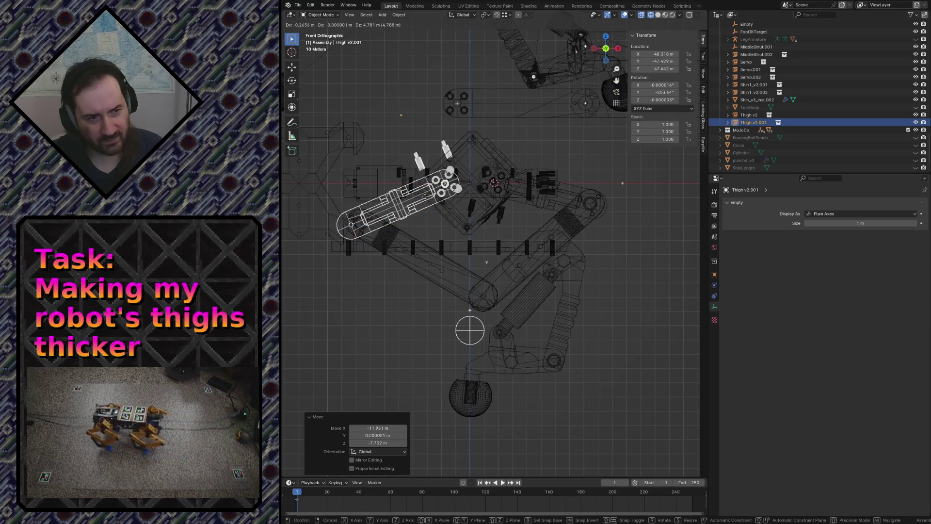
{"action": "left_click", "coordinate": [426, 197]}
{"action": "key", "text": "r"}
{"action": "left_click", "coordinate": [350, 229]}
{"action": "key", "text": "g"}
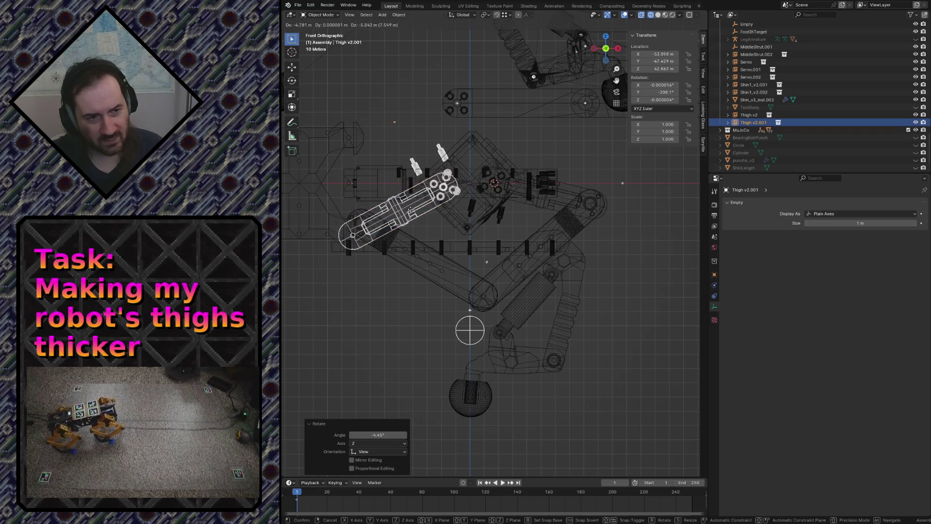
{"action": "left_click", "coordinate": [409, 248]}
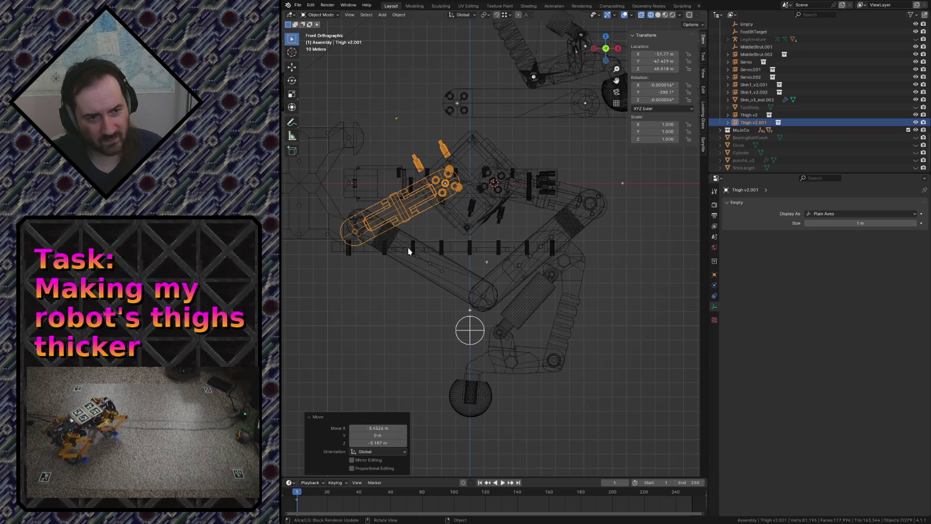
Set the Shin1_v2.001 bar to 27.5° in its final spot and return to solid shading
{"action": "key", "text": "r"}
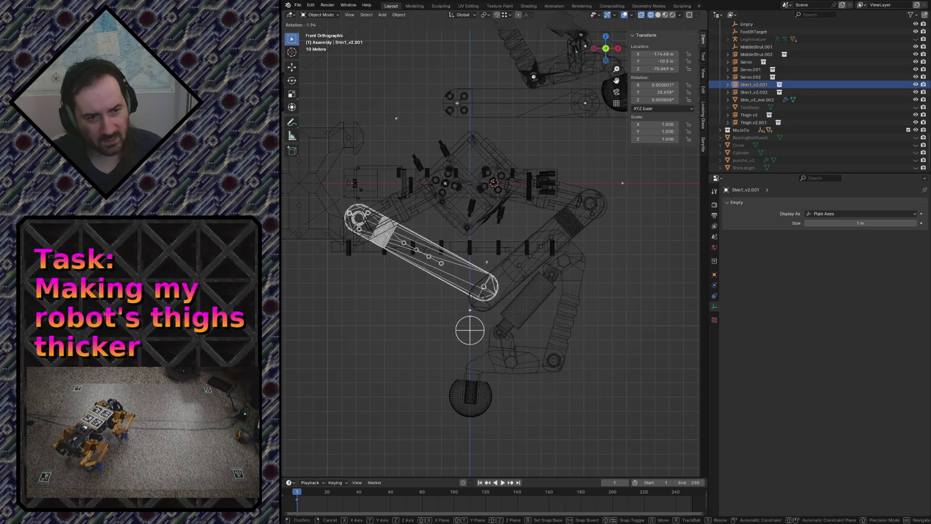
{"action": "left_click", "coordinate": [486, 260]}
{"action": "key", "text": "g"}
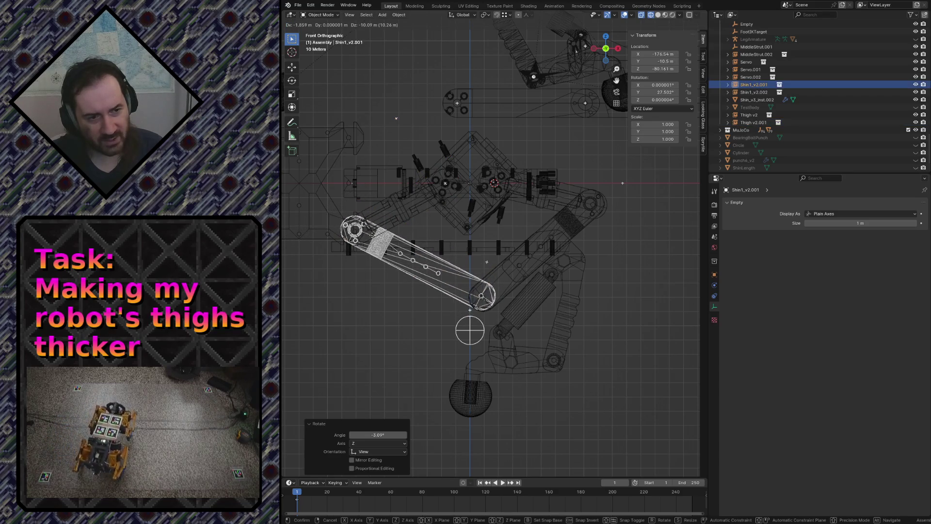
{"action": "left_click", "coordinate": [380, 228]}
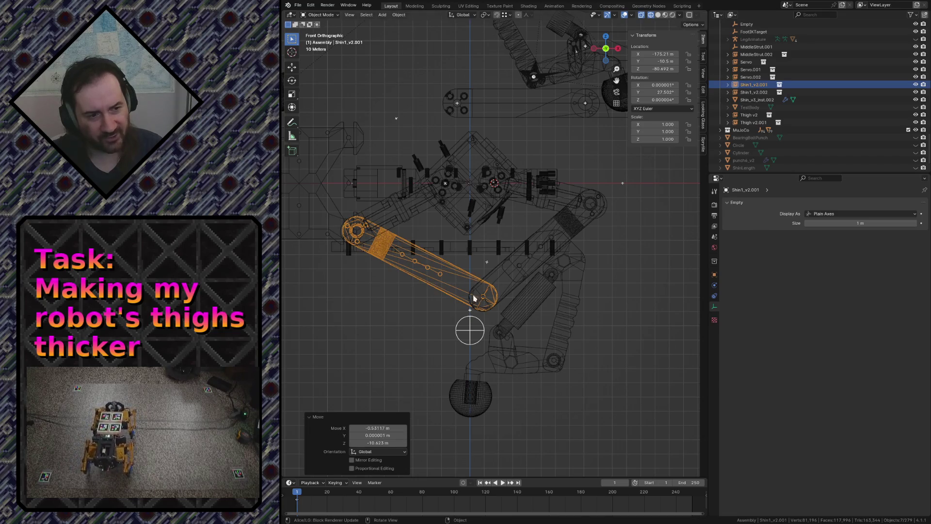
{"action": "left_click", "coordinate": [393, 309]}
{"action": "key", "text": "z"}
{"action": "left_click", "coordinate": [441, 304]}
{"action": "middle_click_drag", "start_coordinate": [441, 304], "coordinate": [442, 302]}
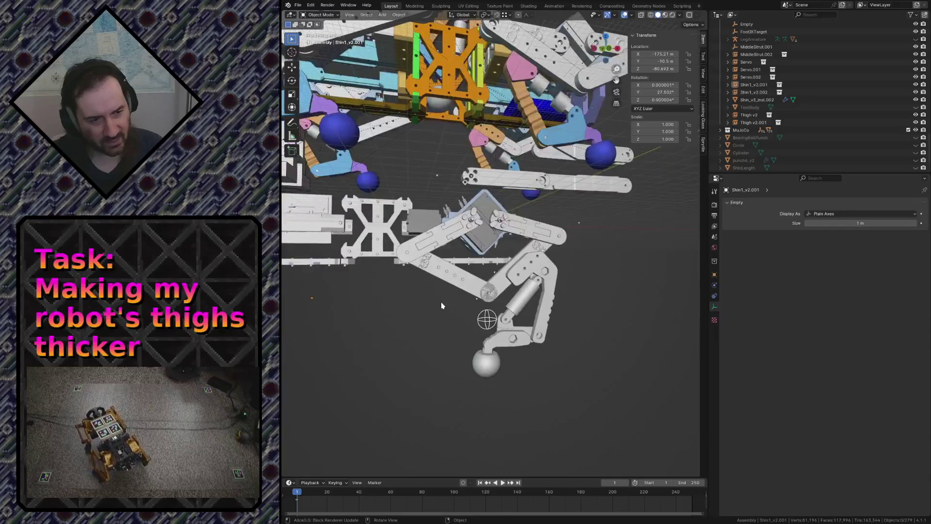
{"action": "left_click", "coordinate": [468, 288]}
Save robot.blend from front view, deselect all and lay a ruler measurement across the leg
{"action": "key", "text": "KP_1"}
{"action": "key", "text": "ctrl+s"}
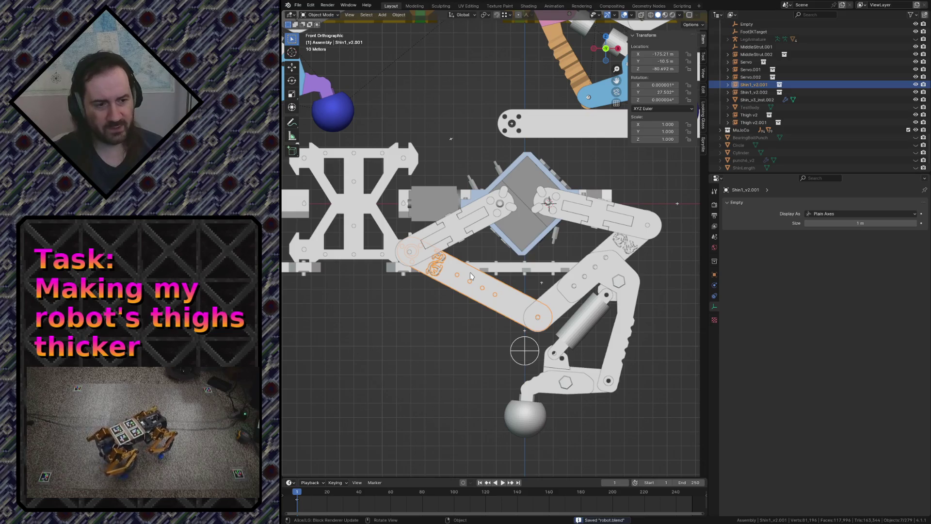
{"action": "key", "text": "alt+a"}
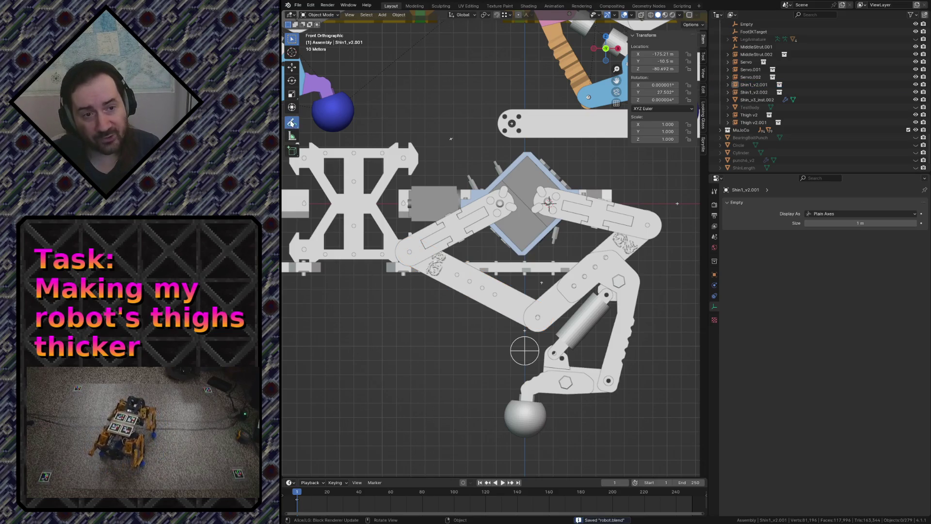
{"action": "key", "text": "d"}
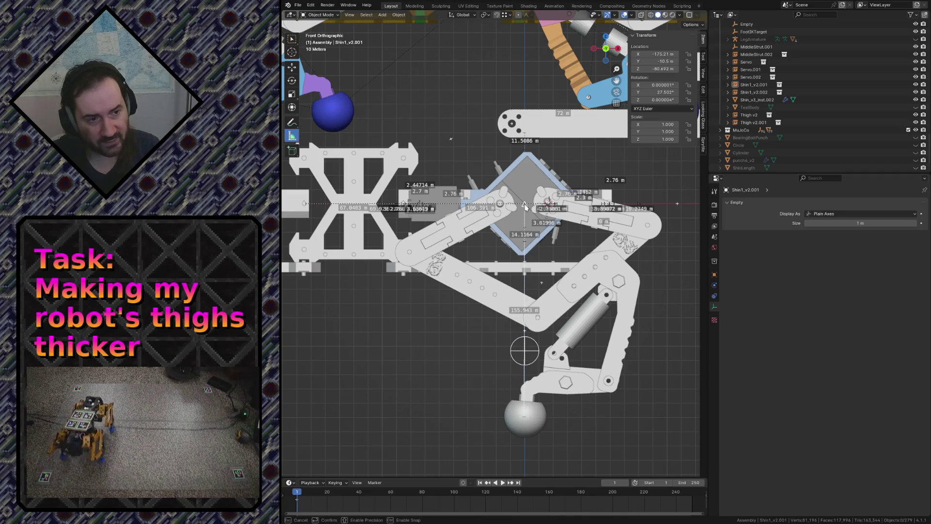
{"action": "left_click_drag", "start_coordinate": [430, 358], "coordinate": [427, 361]}
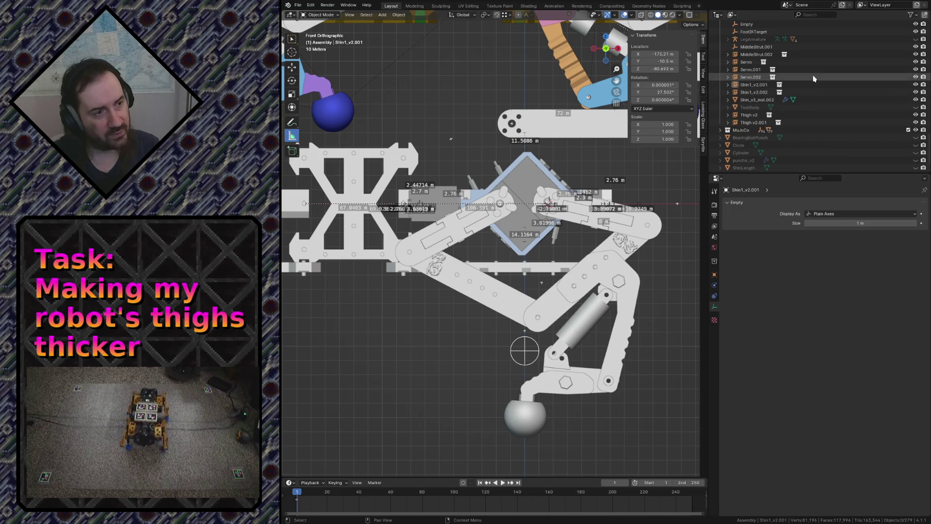
{"action": "scroll", "coordinate": [771, 73], "scroll_direction": "up", "scroll_amount": 5}
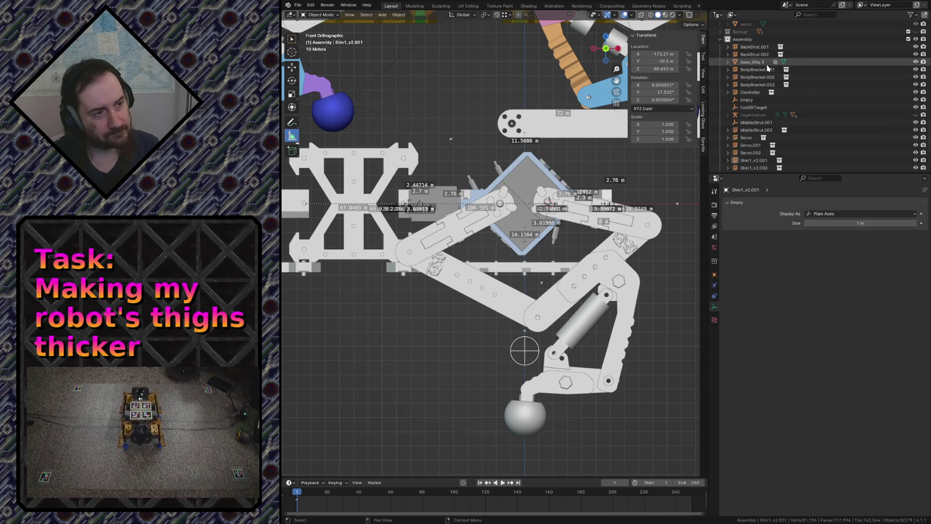
{"action": "scroll", "coordinate": [764, 93], "scroll_direction": "down", "scroll_amount": 2}
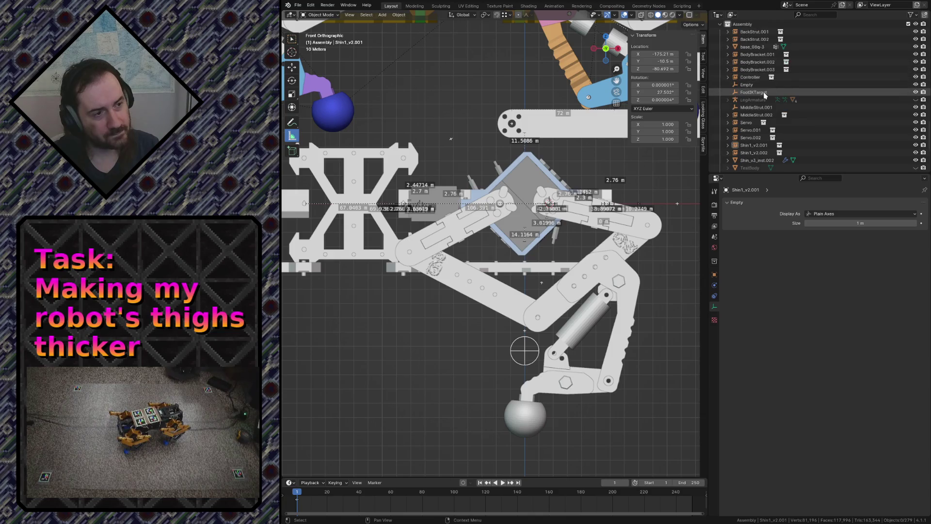
{"action": "scroll", "coordinate": [764, 96], "scroll_direction": "down", "scroll_amount": 2}
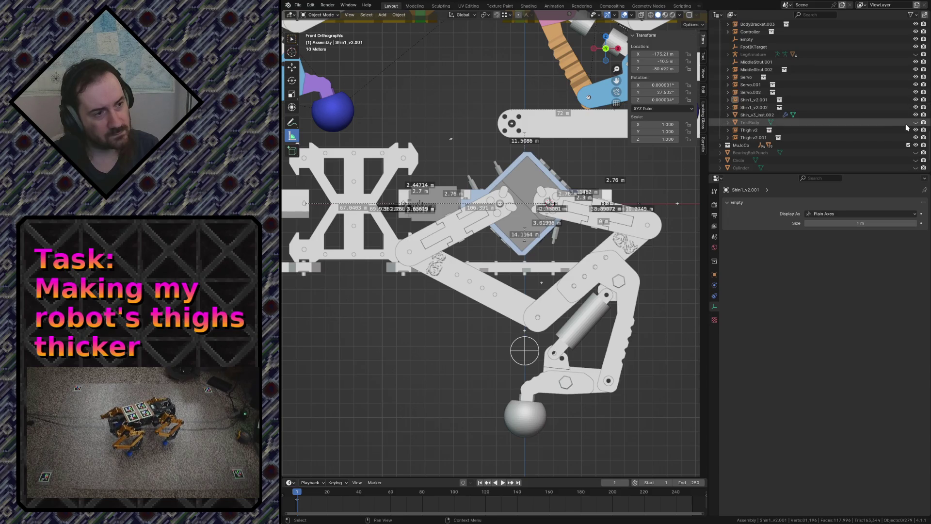
{"action": "scroll", "coordinate": [908, 128], "scroll_direction": "up", "scroll_amount": 2}
{"action": "scroll", "coordinate": [907, 128], "scroll_direction": "up", "scroll_amount": 1}
{"action": "scroll", "coordinate": [906, 128], "scroll_direction": "up", "scroll_amount": 2}
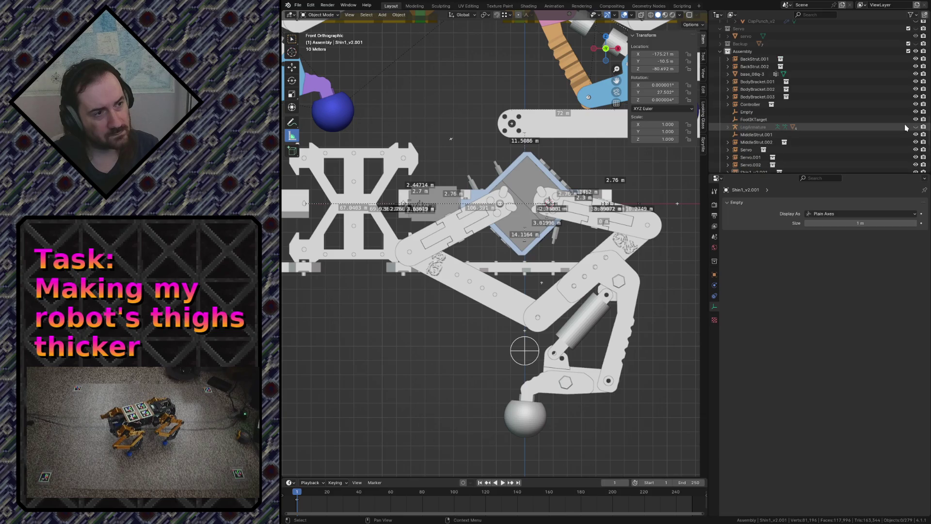
Expand LegArmature in the Outliner to reveal the v3 shin and thigh meshes
{"action": "left_click", "coordinate": [728, 128]}
{"action": "scroll", "coordinate": [728, 135], "scroll_direction": "down", "scroll_amount": 4}
{"action": "left_click_drag", "start_coordinate": [916, 121], "coordinate": [890, 159]}
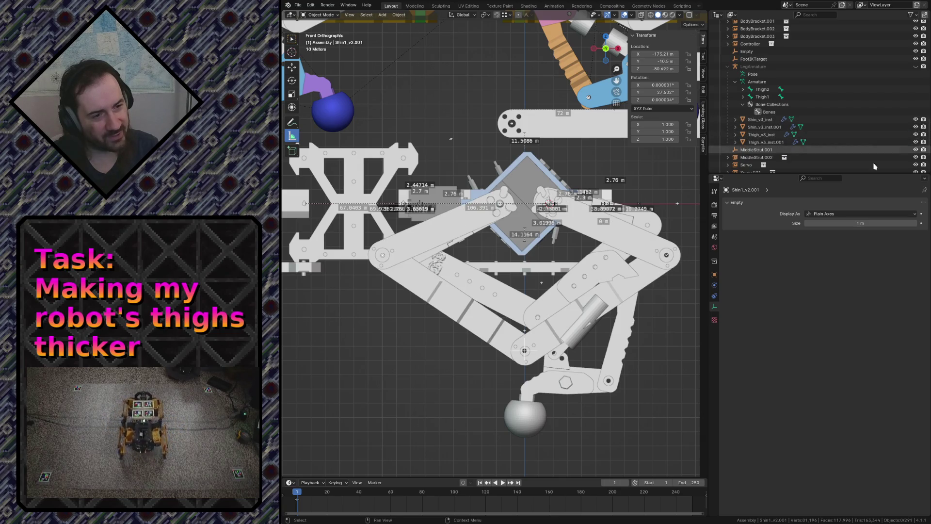
{"action": "scroll", "coordinate": [780, 128], "scroll_direction": "down", "scroll_amount": 2}
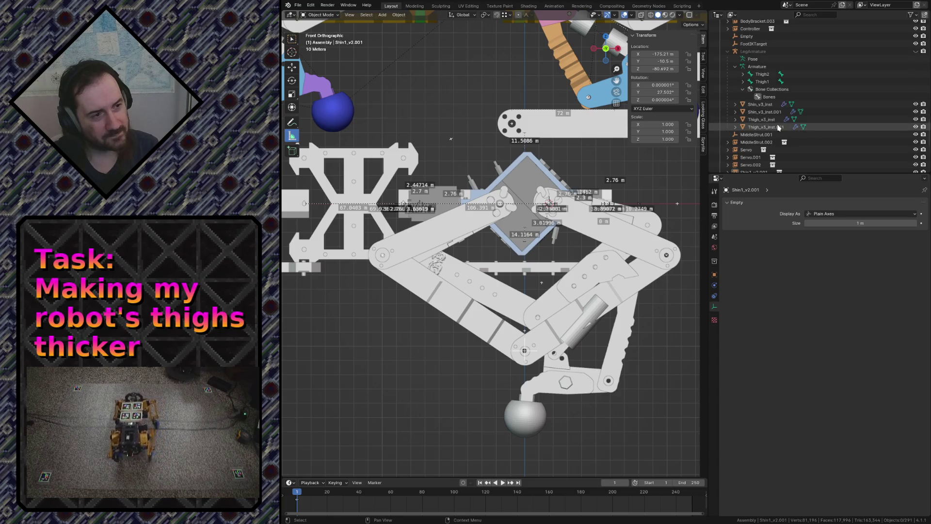
{"action": "scroll", "coordinate": [749, 148], "scroll_direction": "down", "scroll_amount": 5}
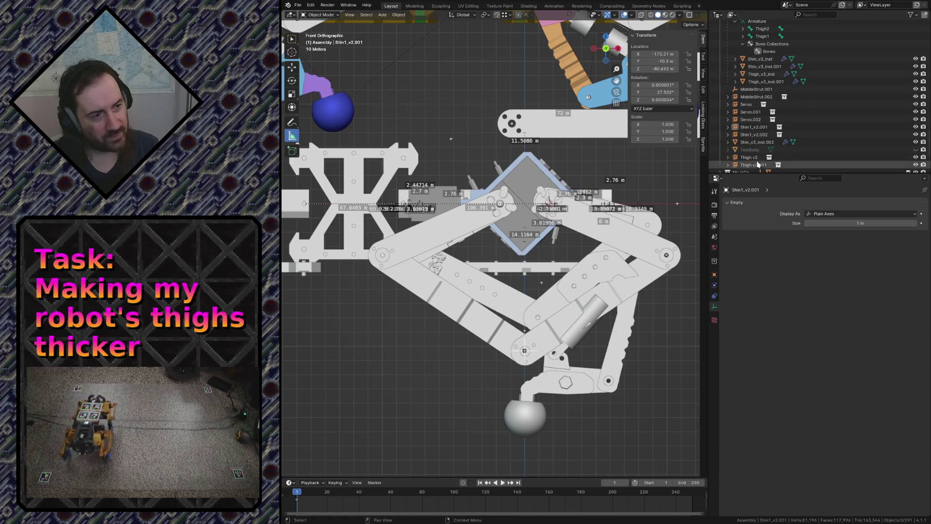
{"action": "scroll", "coordinate": [758, 164], "scroll_direction": "up", "scroll_amount": 5}
{"action": "scroll", "coordinate": [743, 64], "scroll_direction": "up", "scroll_amount": 2}
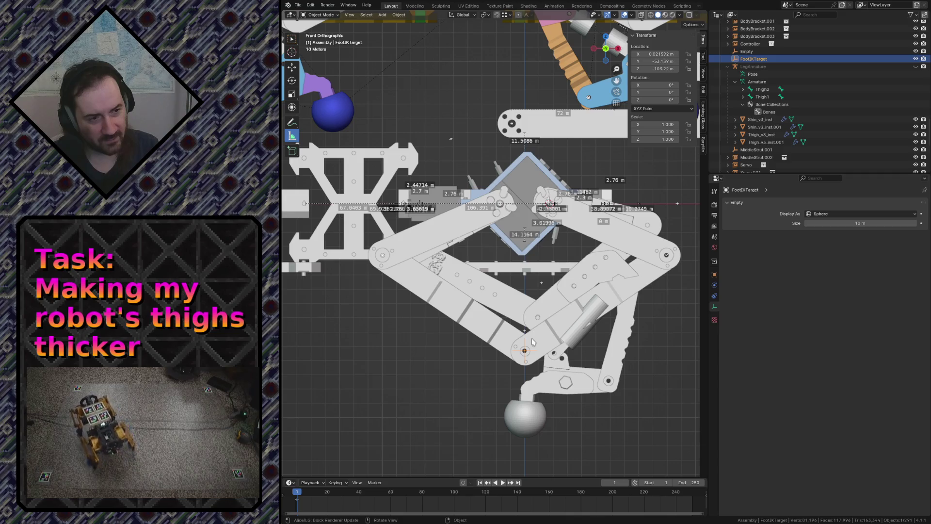
Try several free and vertical moves of the foot IK target, undoing each
{"action": "key", "text": "g"}
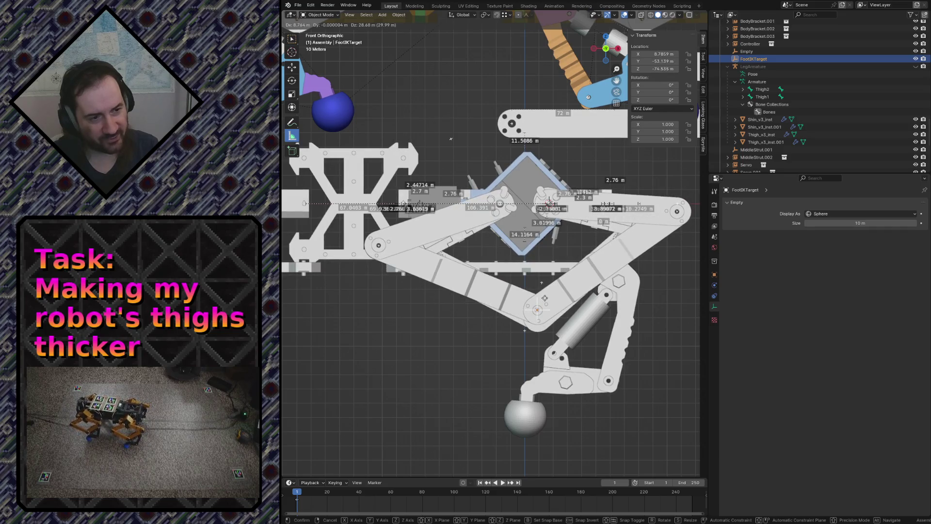
{"action": "left_click", "coordinate": [544, 300]}
{"action": "key", "text": "ctrl+z"}
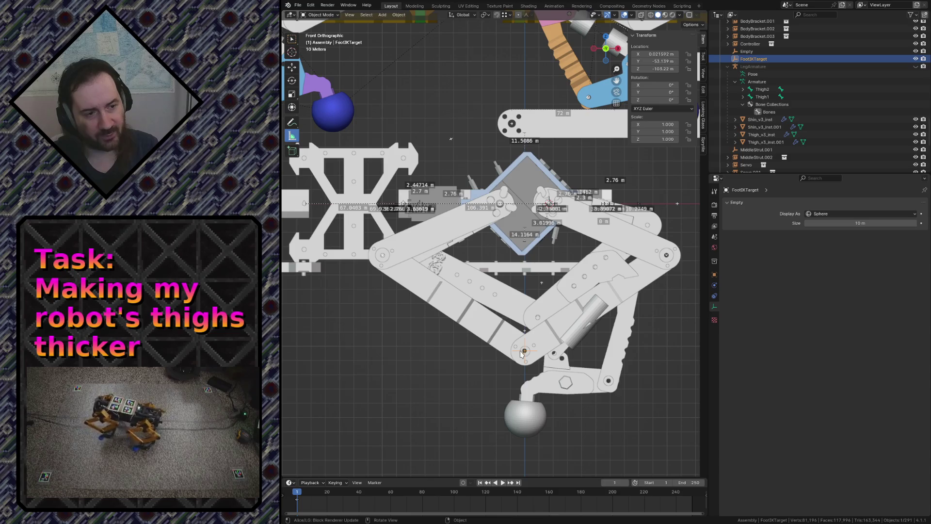
{"action": "key", "text": "g"}
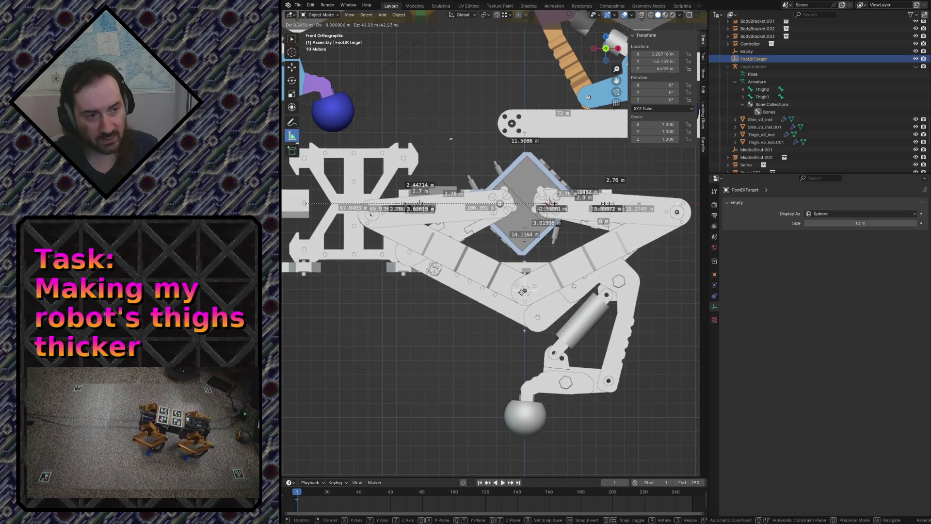
{"action": "left_click", "coordinate": [464, 371]}
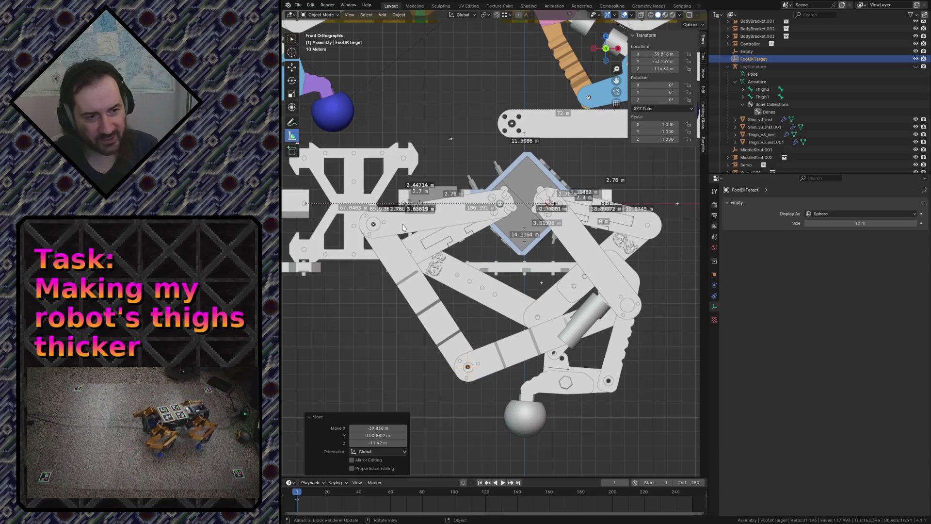
{"action": "key", "text": "ctrl+z"}
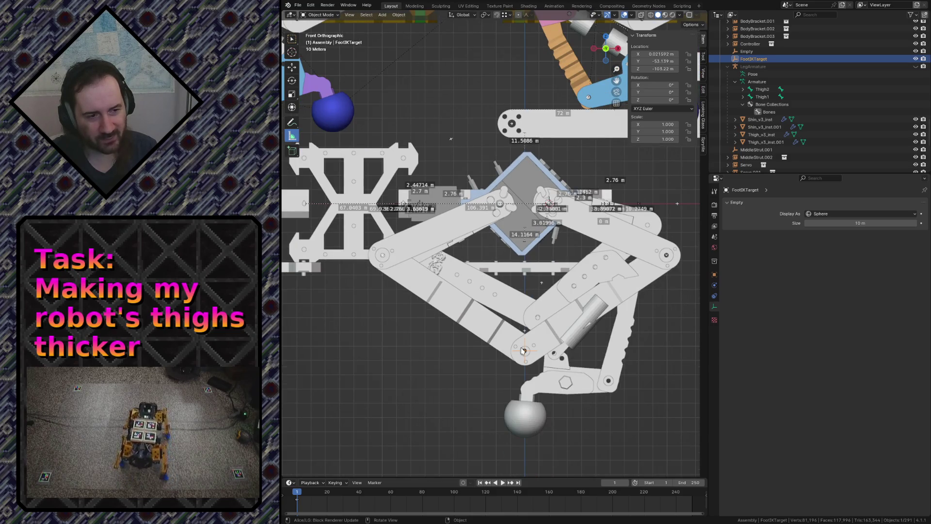
{"action": "key", "text": "g"}
{"action": "key", "text": "z"}
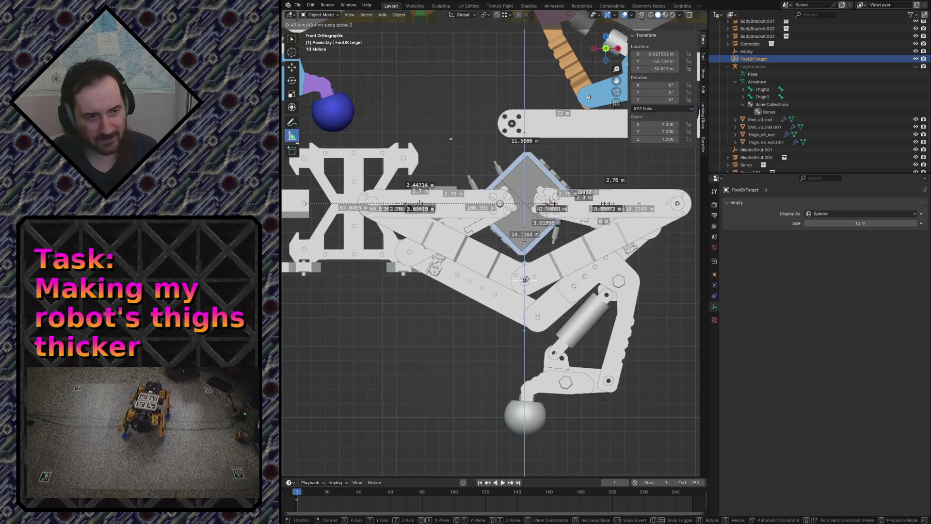
{"action": "left_click", "coordinate": [526, 278]}
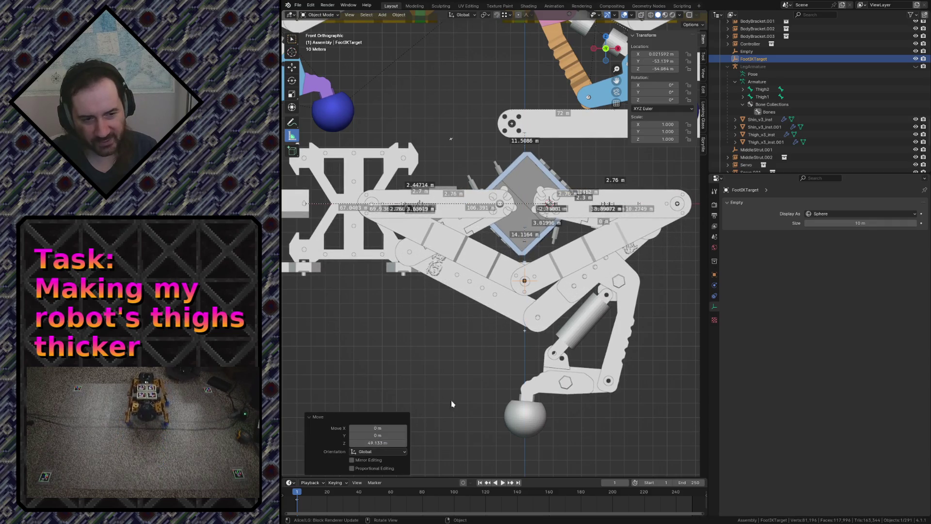
{"action": "key", "text": "ctrl+z"}
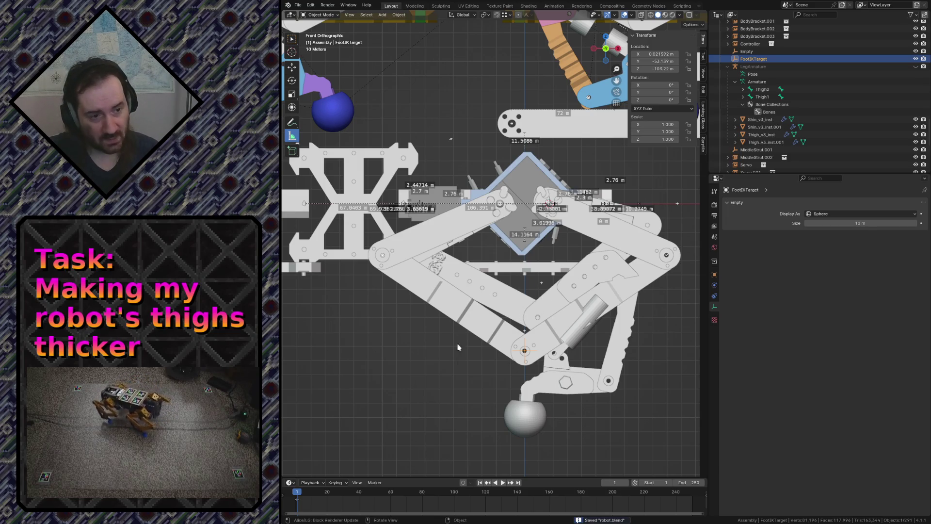
Test further vertical and free moves of the foot target, undoing them again
{"action": "key", "text": "g"}
{"action": "key", "text": "z"}
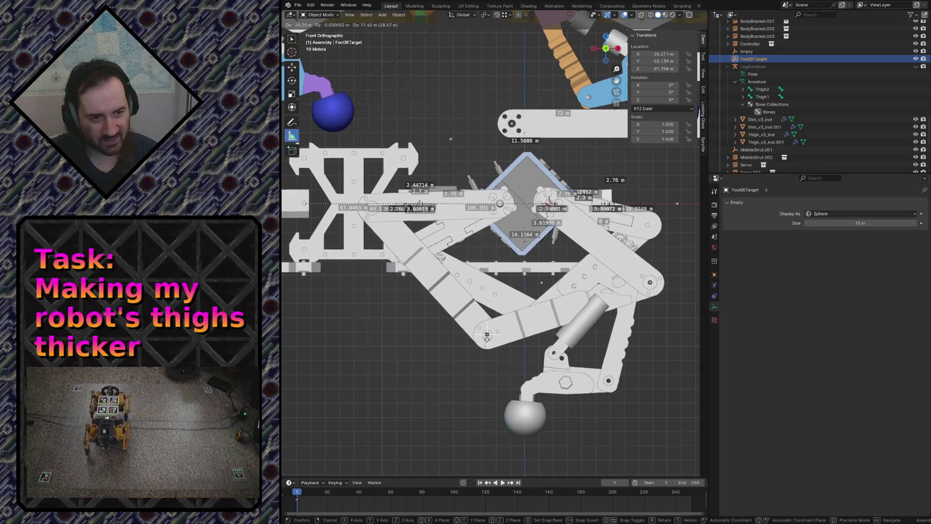
{"action": "left_click", "coordinate": [487, 342]}
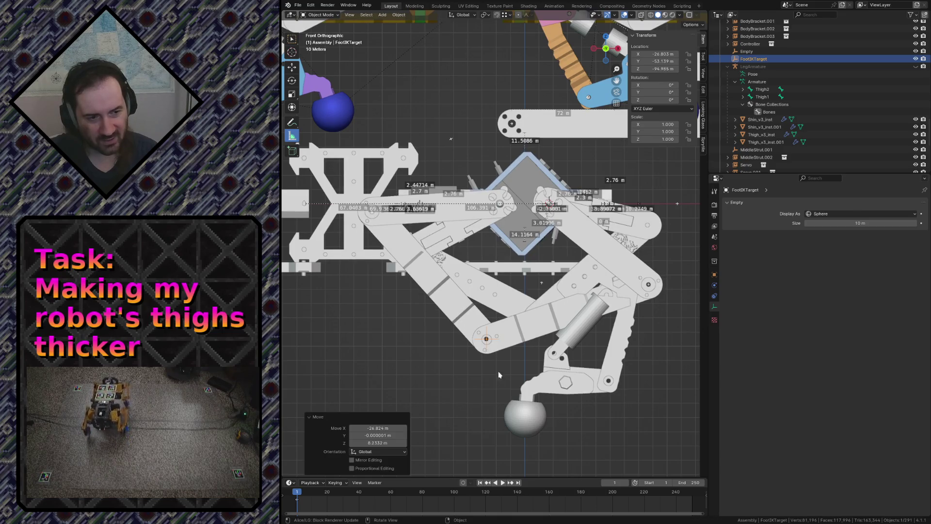
{"action": "key", "text": "ctrl+z"}
{"action": "key", "text": "g"}
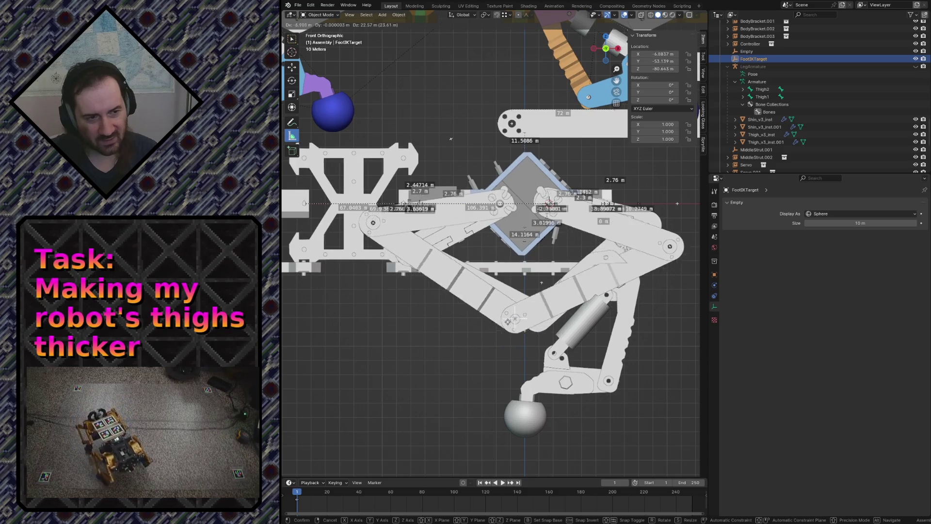
{"action": "left_click", "coordinate": [528, 323]}
{"action": "key", "text": "ctrl+z"}
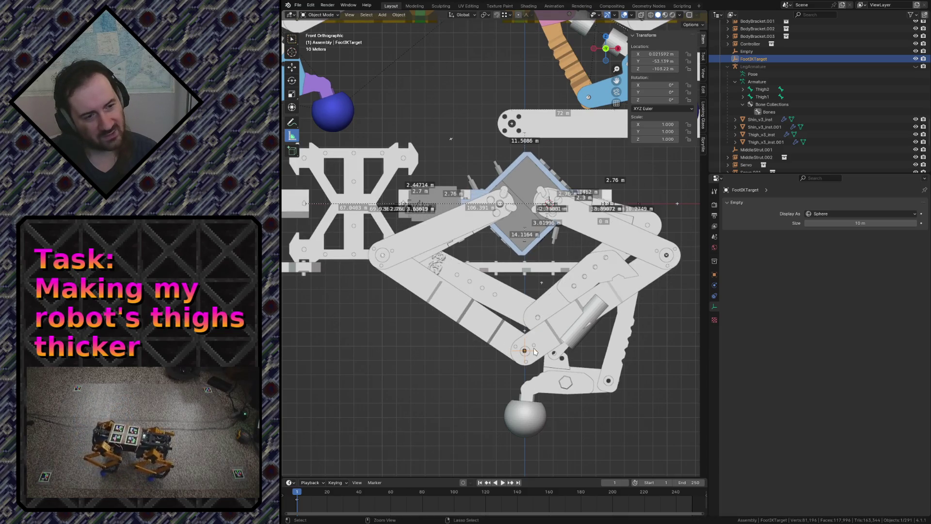
Lower the foot IK target exactly 10 m to Z −113.22 and select the shin-and-foot piece
{"action": "key", "text": "g"}
{"action": "key", "text": "z"}
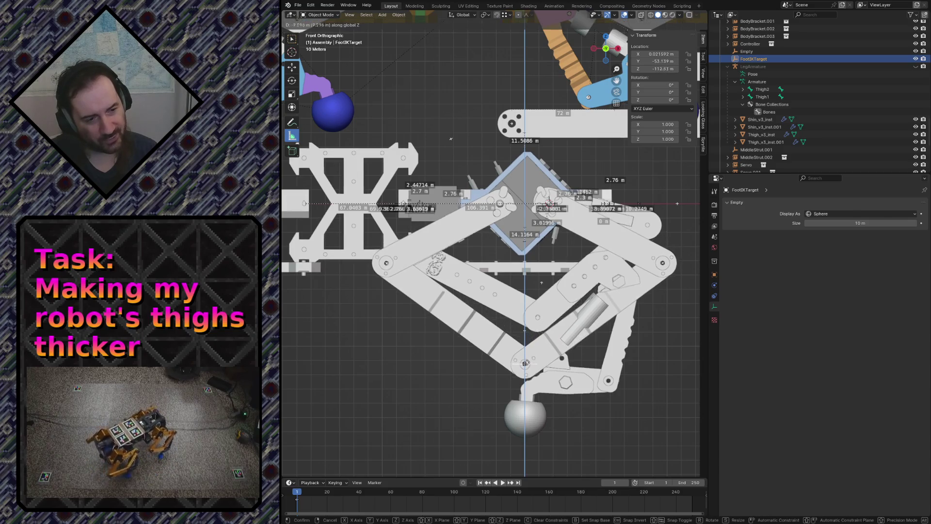
{"action": "left_click", "coordinate": [528, 364]}
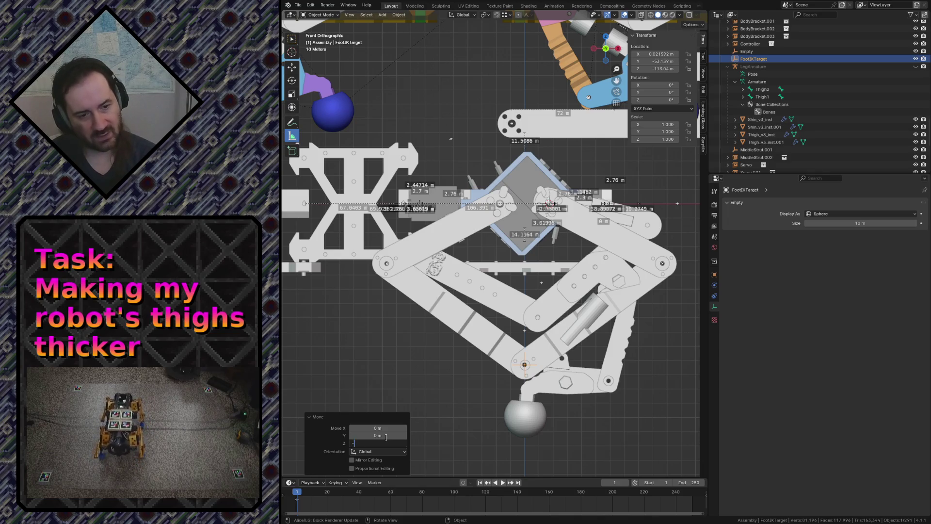
{"action": "type", "text": "-10"}
{"action": "key", "text": "Return"}
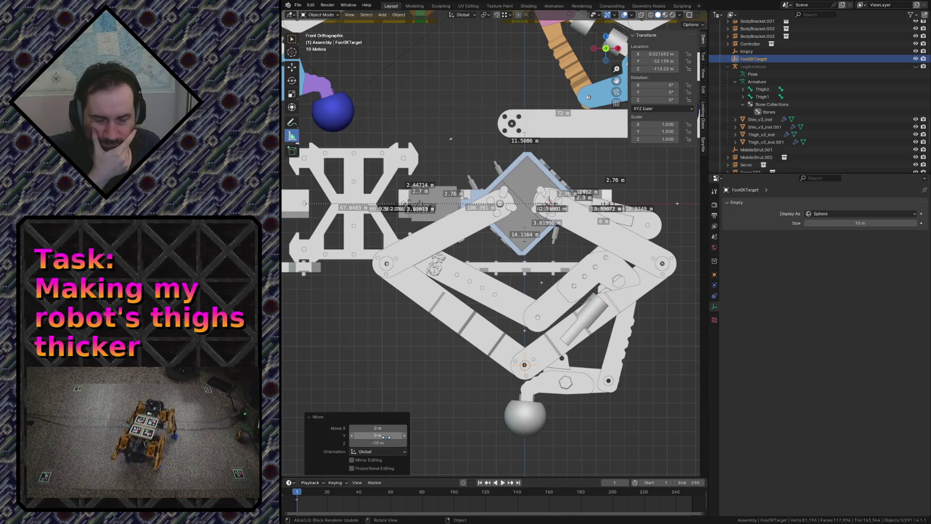
{"action": "left_click", "coordinate": [598, 381]}
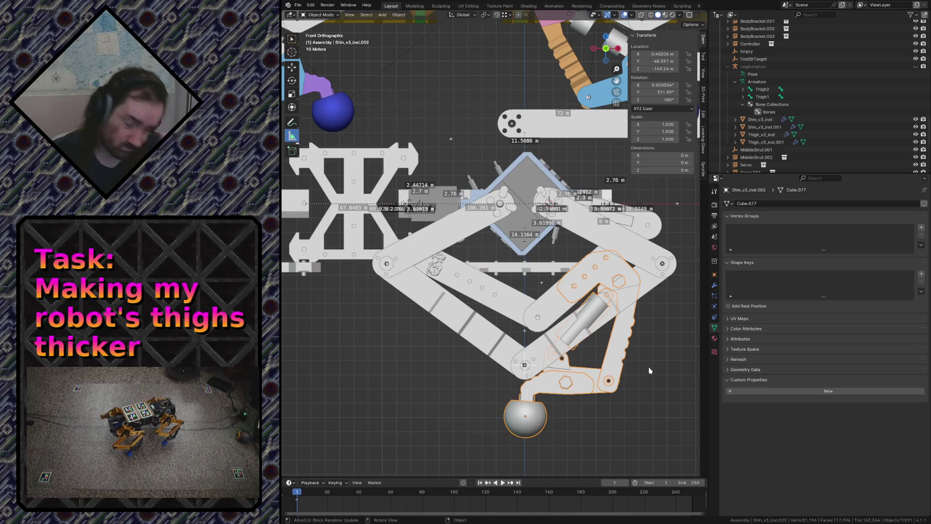
Raise the FootIKTarget exactly 10 m back to Z −103.22
{"action": "left_click", "coordinate": [524, 365]}
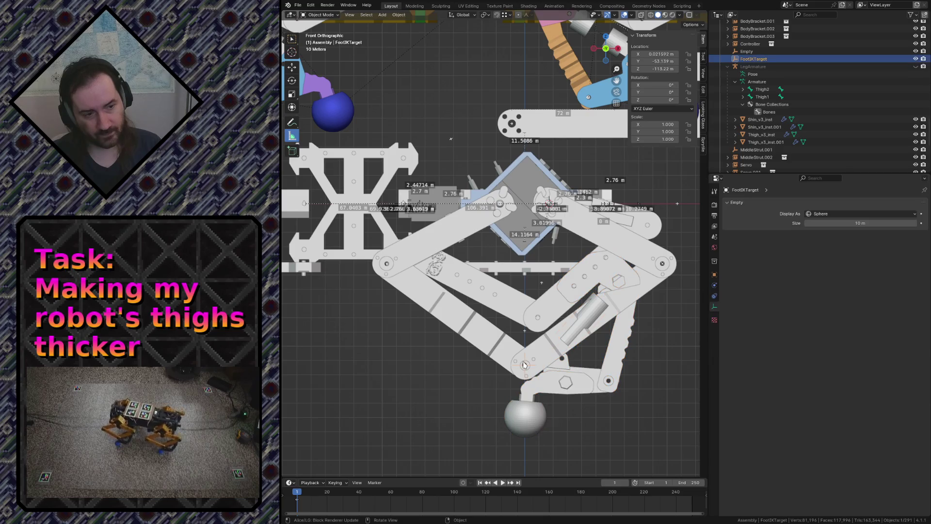
{"action": "key", "text": "g"}
{"action": "key", "text": "z"}
{"action": "left_click", "coordinate": [525, 348]}
{"action": "left_click", "coordinate": [379, 442]}
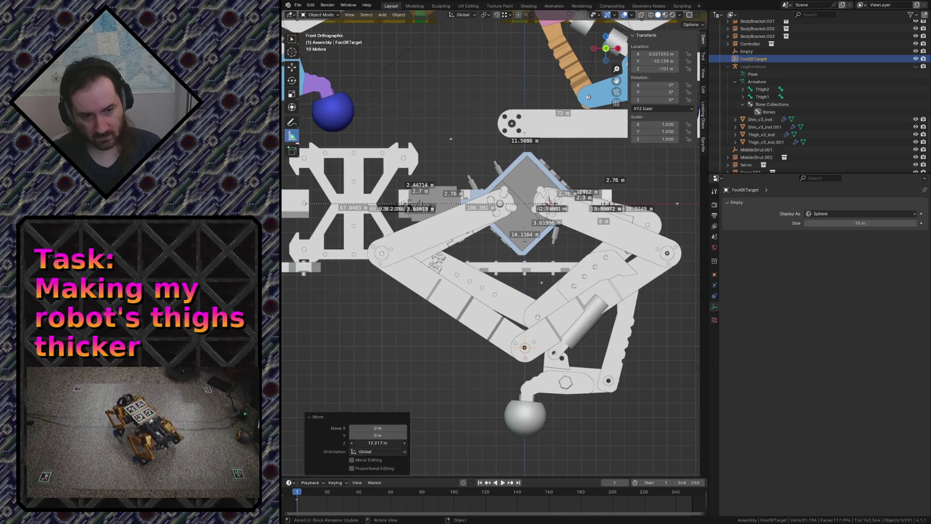
{"action": "type", "text": "10"}
{"action": "key", "text": "Return"}
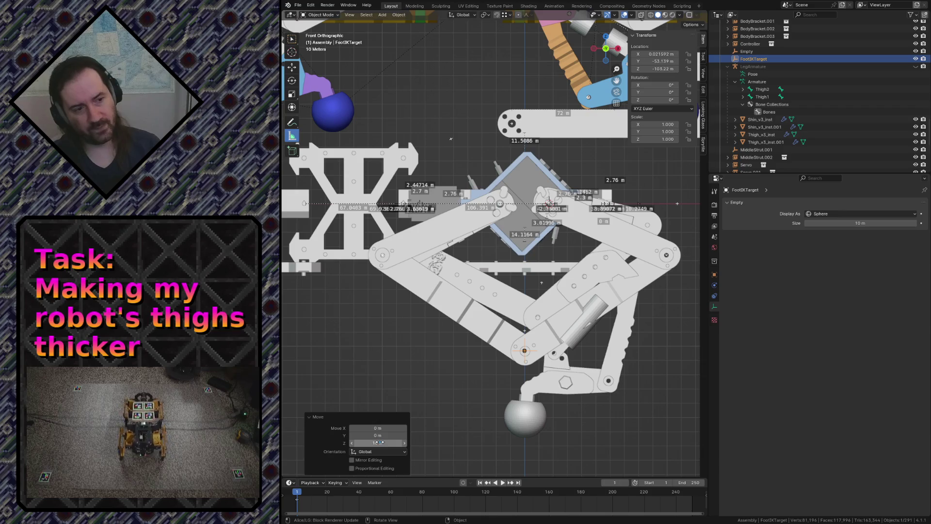
Rotate the Shin_v3 foot assembly about 11.7° into alignment
{"action": "left_click", "coordinate": [605, 258]}
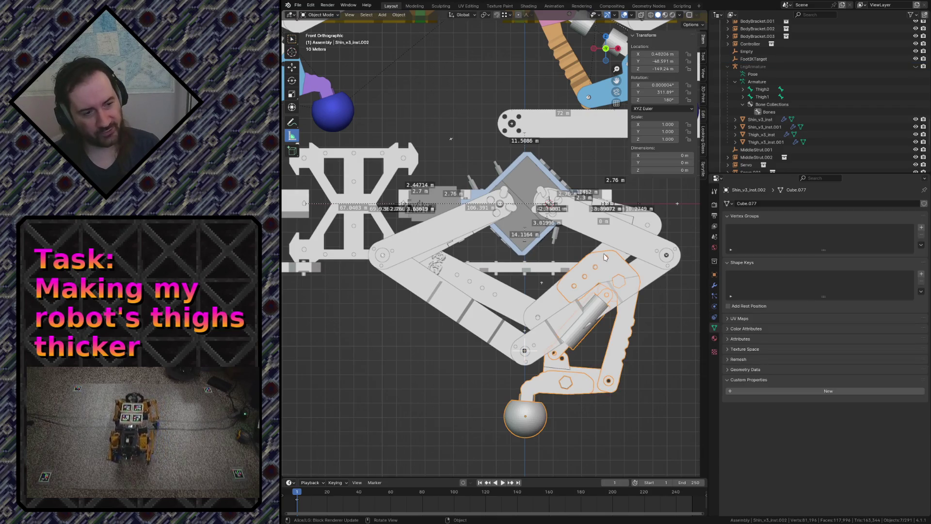
{"action": "key", "text": "r"}
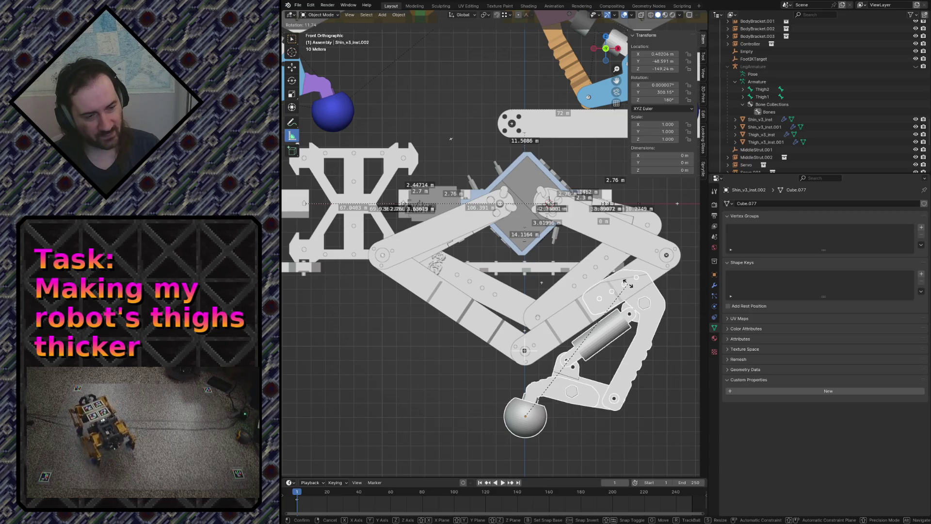
{"action": "left_click", "coordinate": [624, 282]}
{"action": "scroll", "coordinate": [630, 388], "scroll_direction": "down", "scroll_amount": 1}
{"action": "scroll", "coordinate": [628, 390], "scroll_direction": "down", "scroll_amount": 2}
{"action": "scroll", "coordinate": [629, 390], "scroll_direction": "up", "scroll_amount": 2}
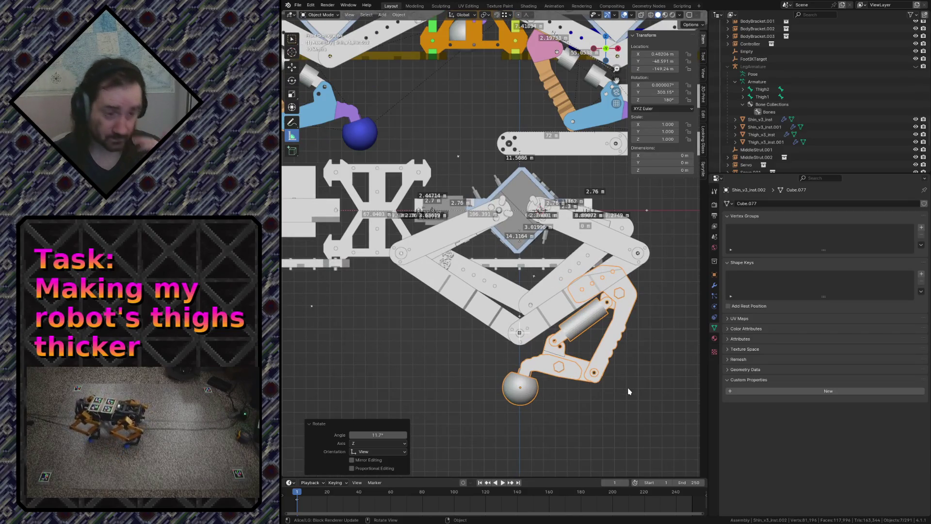
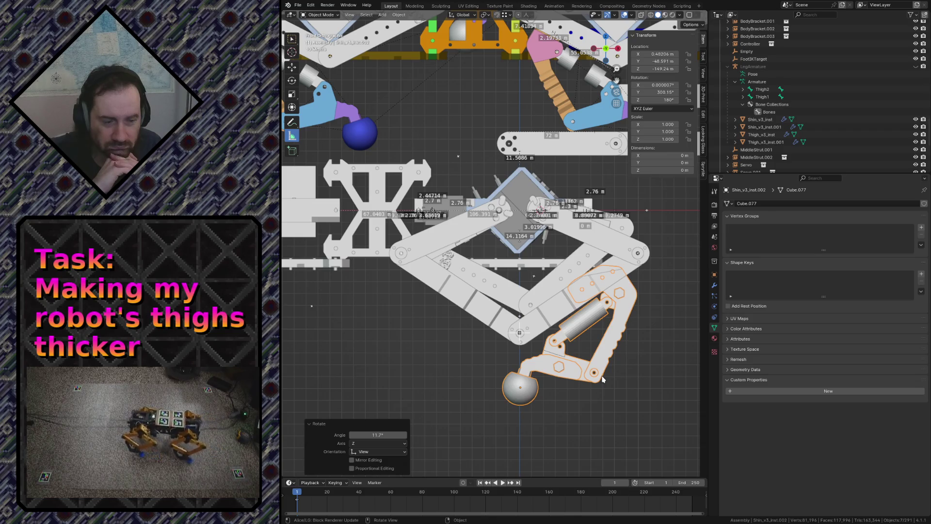
Deselect the shin, save robot.blend and switch to the Annotate tool with its settings shown
{"action": "left_click", "coordinate": [640, 395]}
{"action": "key", "text": "ctrl+s"}
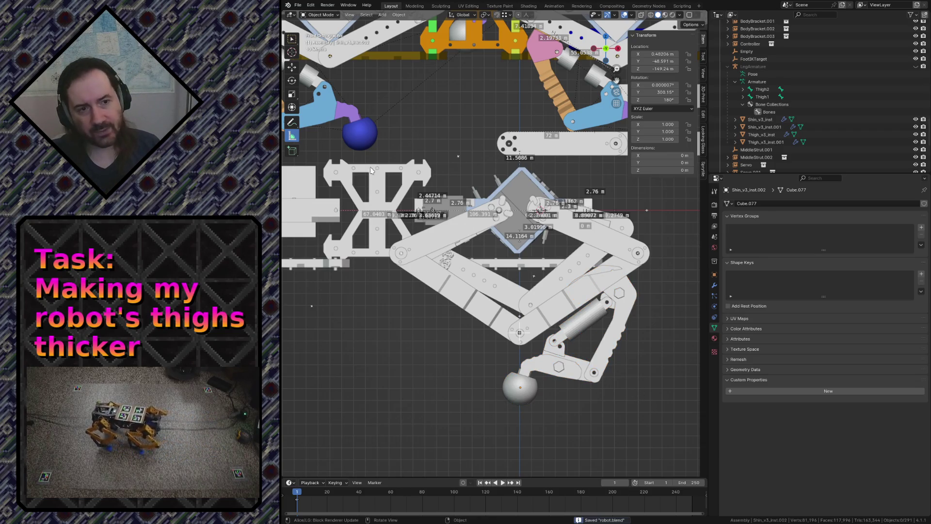
{"action": "left_click", "coordinate": [291, 123]}
{"action": "scroll", "coordinate": [514, 188], "scroll_direction": "down", "scroll_amount": 5}
{"action": "scroll", "coordinate": [515, 188], "scroll_direction": "up", "scroll_amount": 6}
{"action": "scroll", "coordinate": [514, 188], "scroll_direction": "down", "scroll_amount": 3}
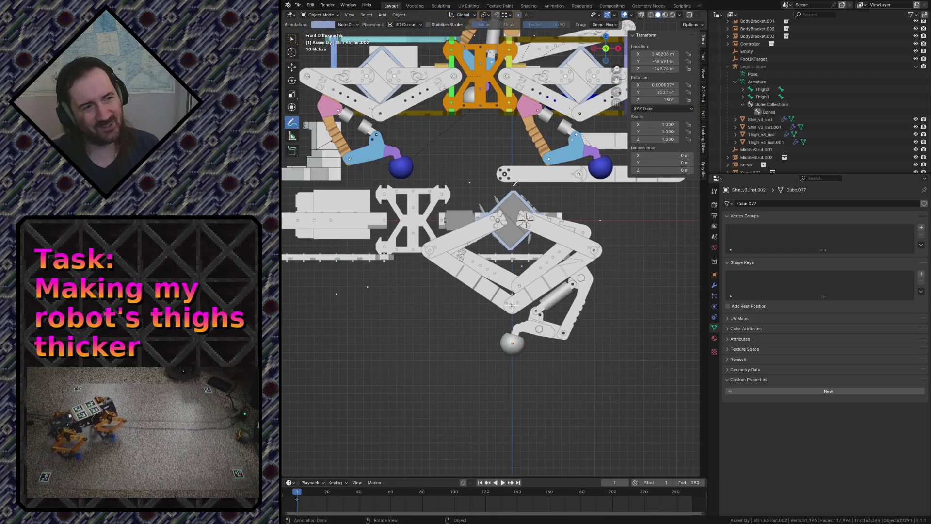
{"action": "left_click", "coordinate": [703, 57]}
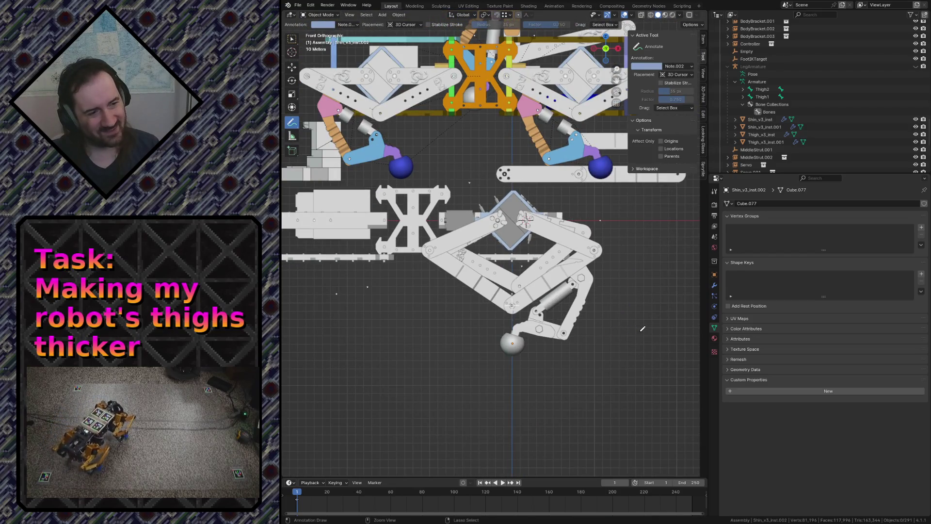
Toggle the Note.001 layer's in-front drawing in the layer list, save again and start playback
{"action": "key", "text": "ctrl+s"}
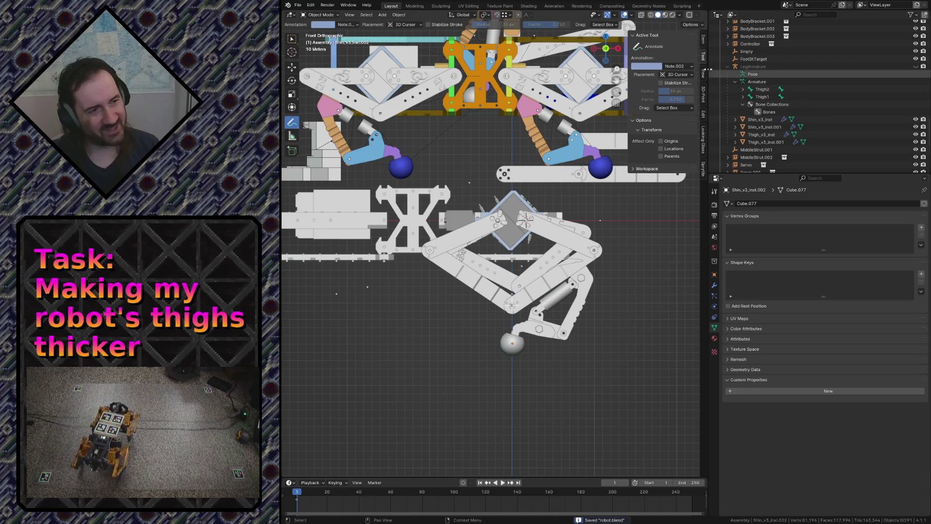
{"action": "left_click", "coordinate": [683, 67]}
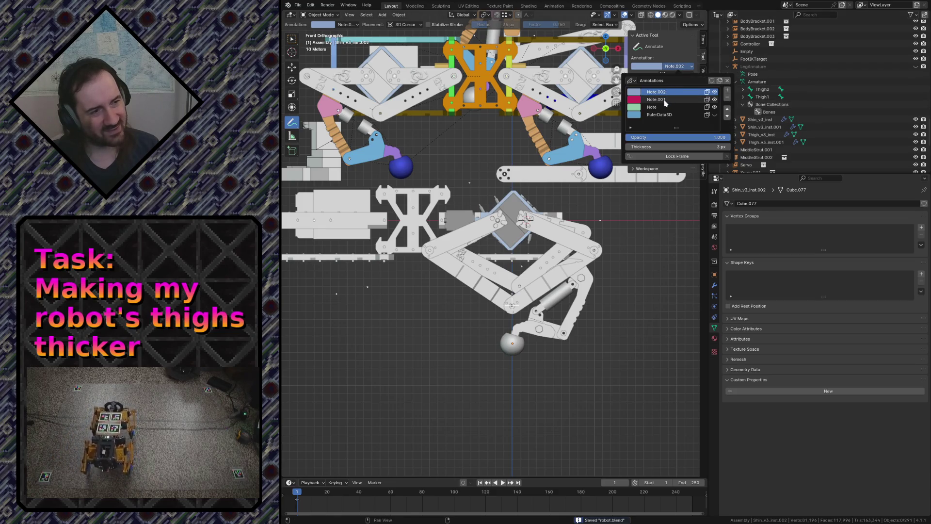
{"action": "left_click", "coordinate": [708, 100]}
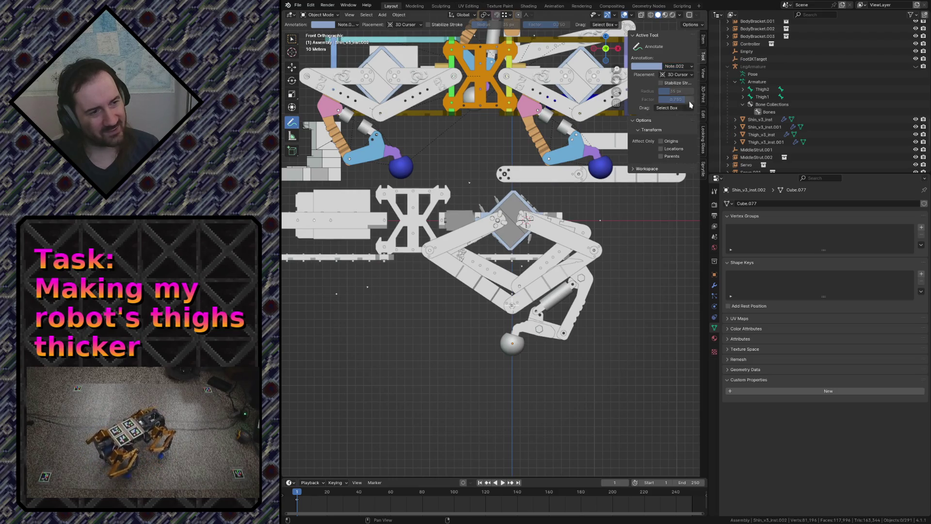
{"action": "key", "text": "ctrl+s"}
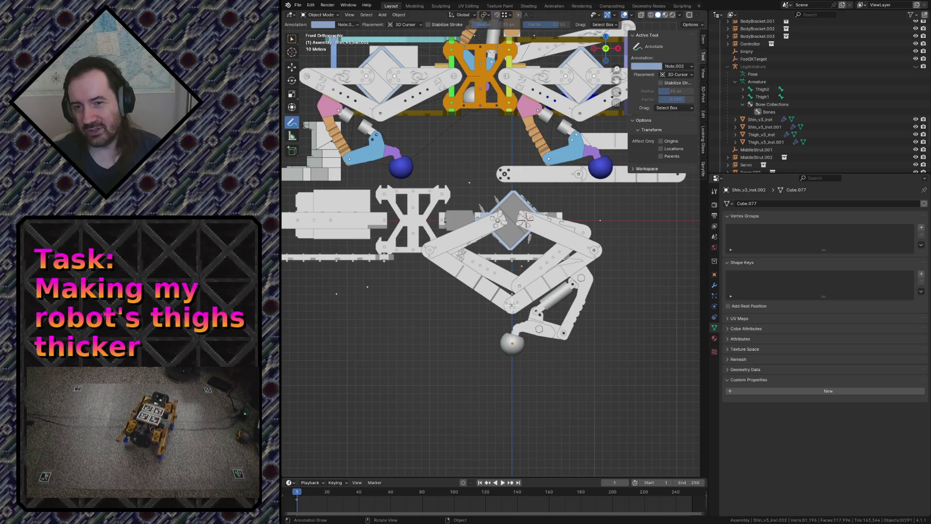
{"action": "key", "text": "space"}
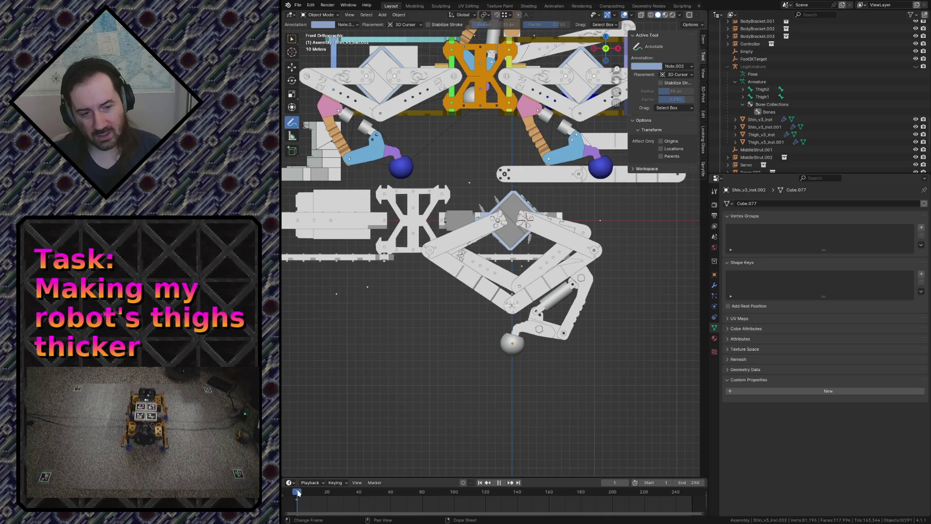
{"action": "left_click_drag", "start_coordinate": [299, 492], "coordinate": [314, 493]}
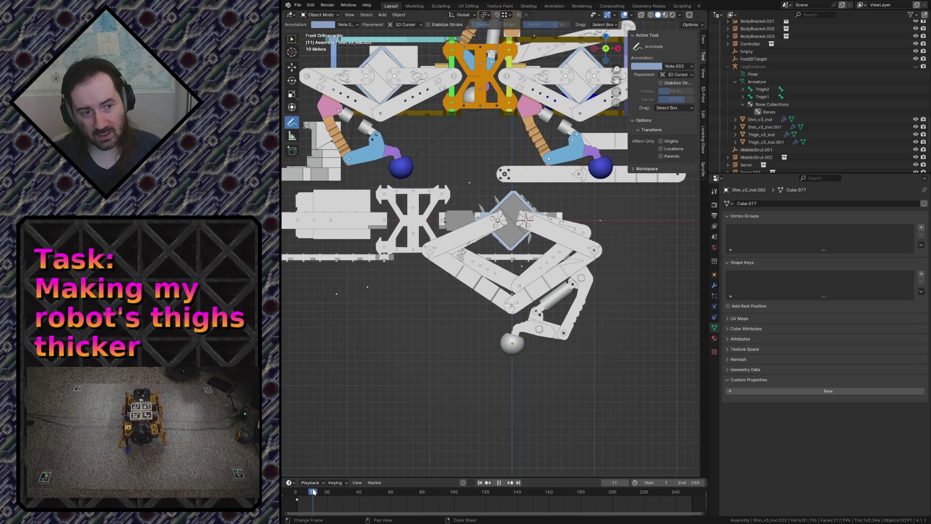
{"action": "left_click", "coordinate": [429, 495]}
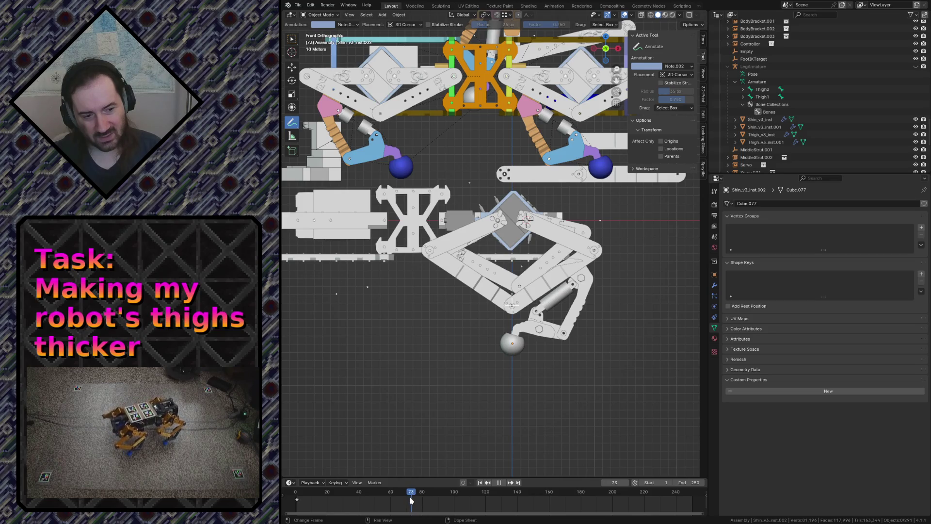
{"action": "left_click_drag", "start_coordinate": [408, 496], "coordinate": [296, 496]}
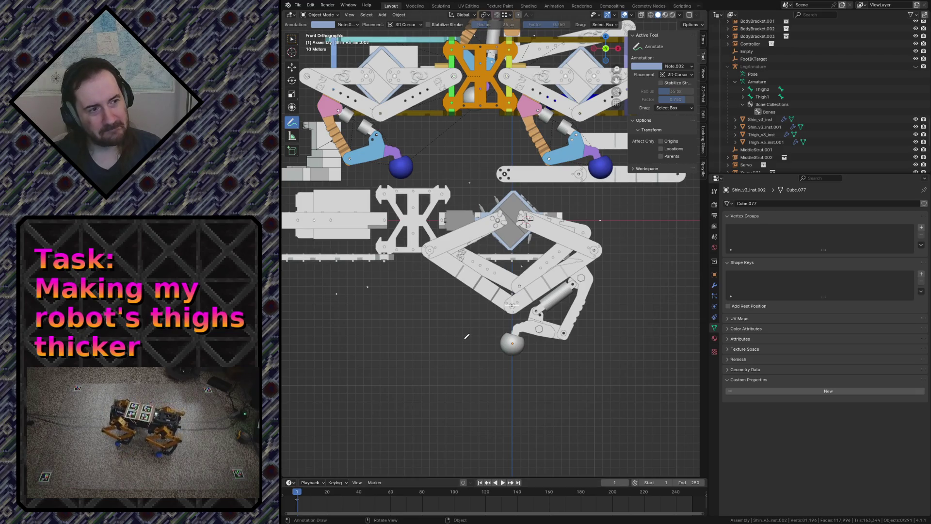
{"action": "scroll", "coordinate": [467, 336], "scroll_direction": "down", "scroll_amount": 1}
{"action": "scroll", "coordinate": [467, 336], "scroll_direction": "up", "scroll_amount": 1}
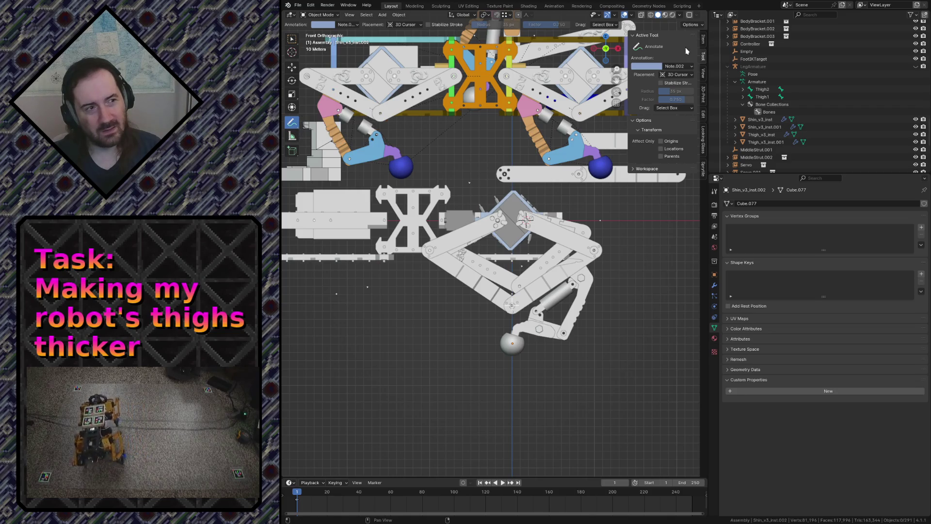
{"action": "left_click", "coordinate": [680, 16]}
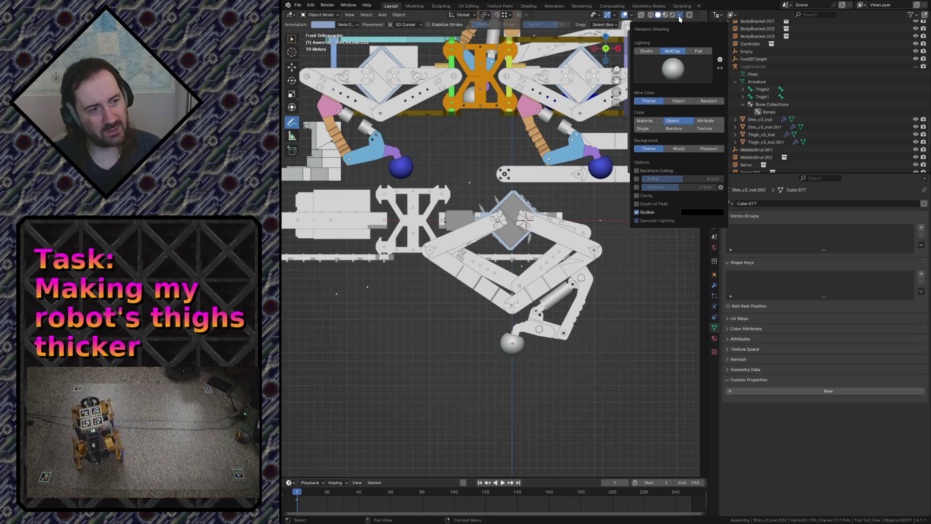
{"action": "left_click", "coordinate": [680, 15]}
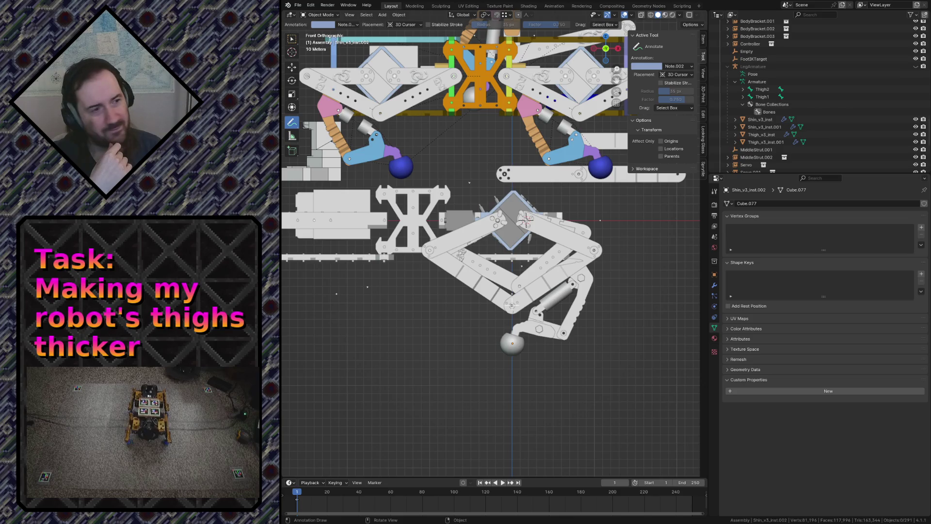
{"action": "left_click", "coordinate": [704, 76]}
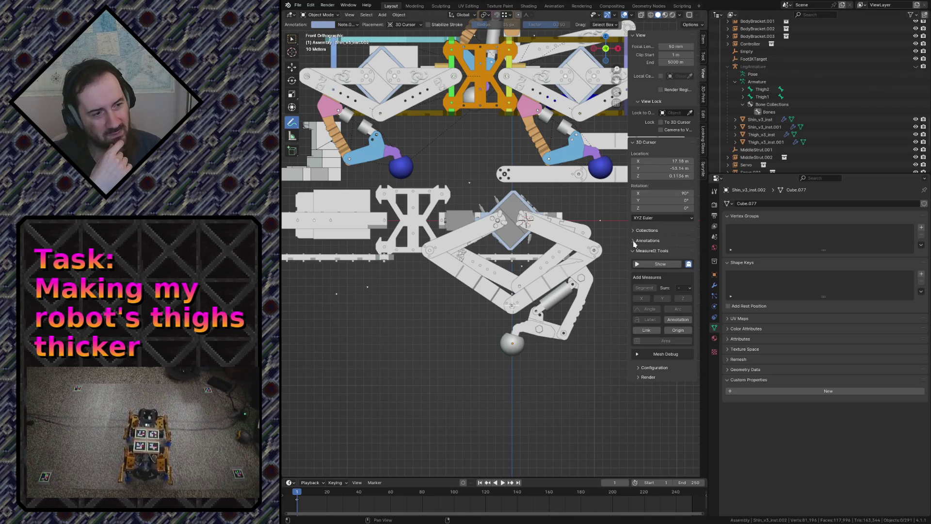
Review the Annotations and onion-skin options, fold away Annotations and MeasureIt, check Overlays and return to box select
{"action": "left_click", "coordinate": [641, 240]}
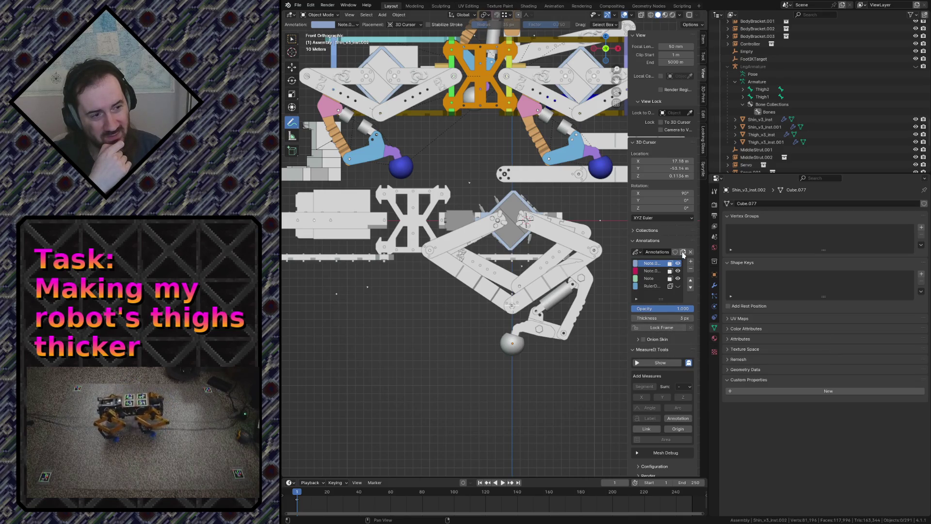
{"action": "left_click", "coordinate": [637, 340]}
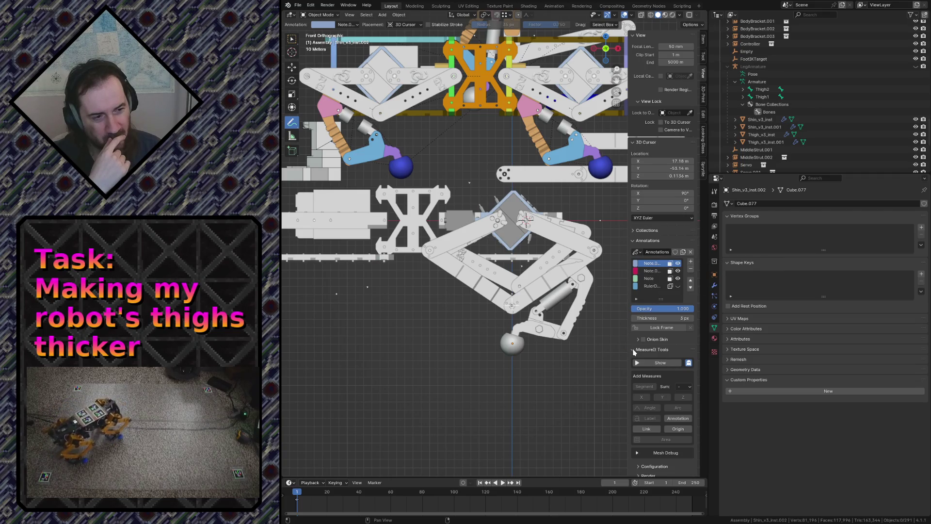
{"action": "left_click", "coordinate": [635, 353]}
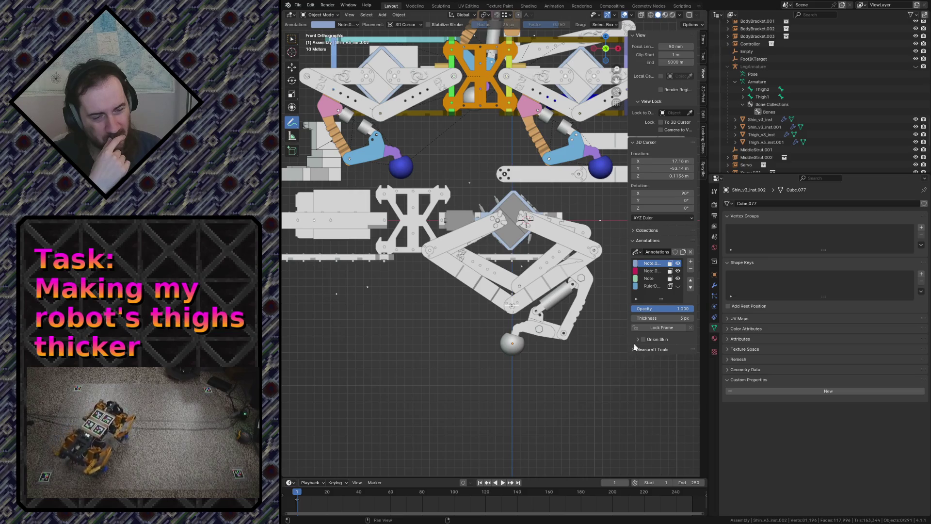
{"action": "left_click", "coordinate": [638, 243]}
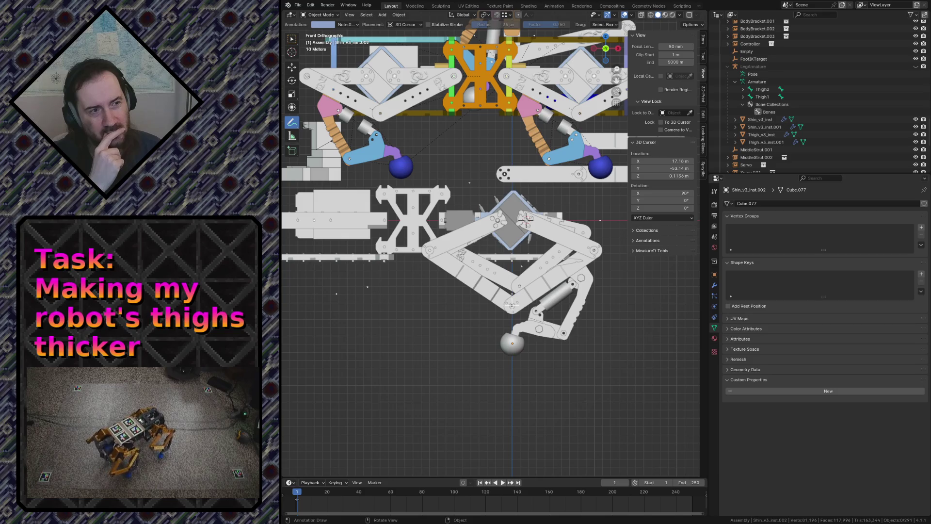
{"action": "left_click", "coordinate": [632, 17]}
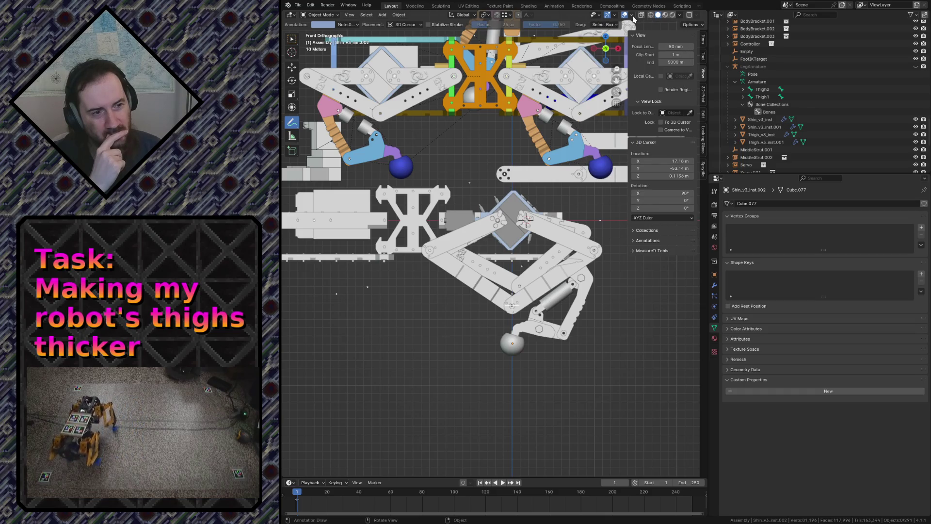
{"action": "key", "text": "w"}
{"action": "scroll", "coordinate": [374, 307], "scroll_direction": "down", "scroll_amount": 1}
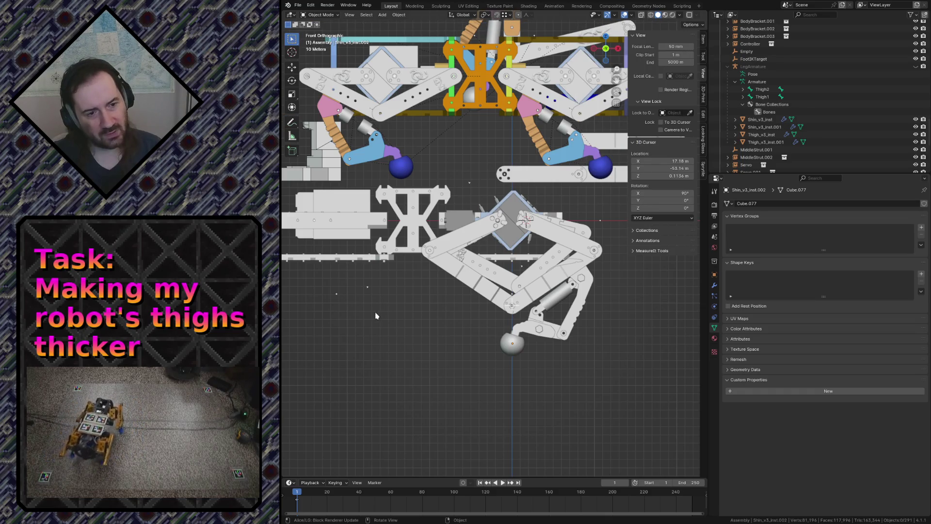
{"action": "scroll", "coordinate": [412, 321], "scroll_direction": "down", "scroll_amount": 3}
{"action": "scroll", "coordinate": [450, 343], "scroll_direction": "down", "scroll_amount": 6}
{"action": "scroll", "coordinate": [445, 339], "scroll_direction": "up", "scroll_amount": 3}
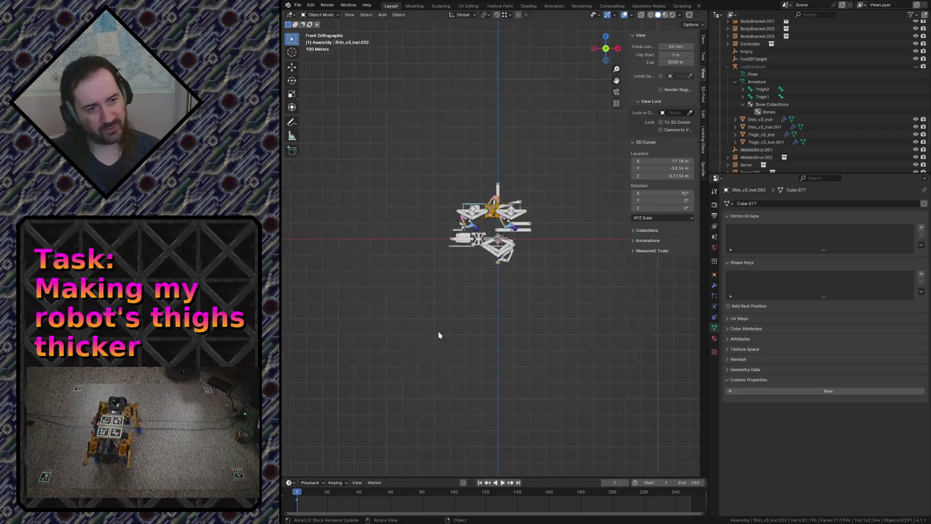
{"action": "scroll", "coordinate": [415, 353], "scroll_direction": "up", "scroll_amount": 7}
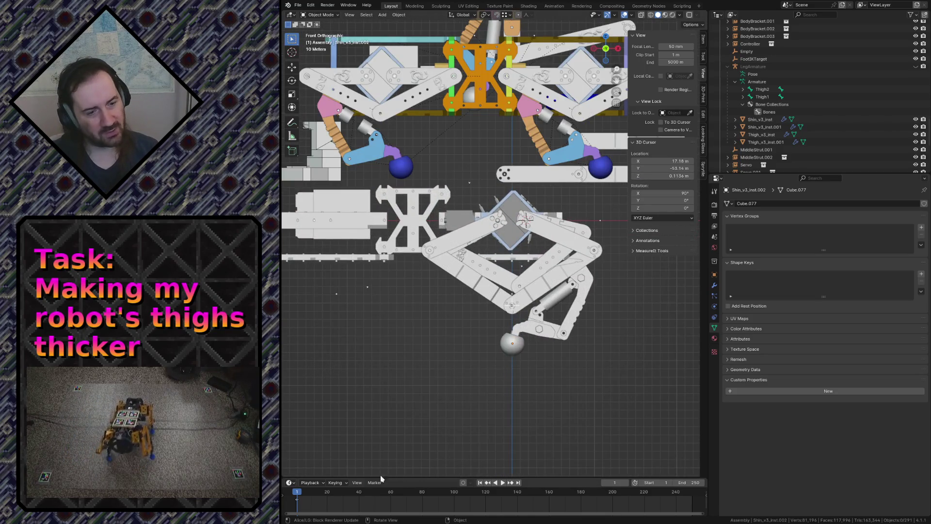
Draw a blue outline below the leg and scrub the timeline to around frames 13-15
{"action": "key", "text": "d"}
{"action": "left_click_drag", "start_coordinate": [370, 373], "coordinate": [406, 384]}
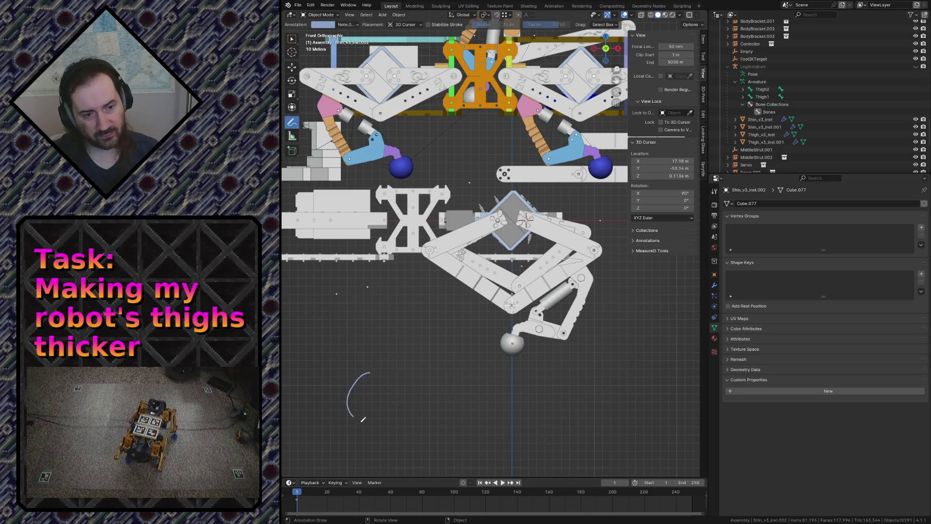
{"action": "left_click_drag", "start_coordinate": [298, 493], "coordinate": [319, 493]}
{"action": "left_click_drag", "start_coordinate": [453, 414], "coordinate": [488, 457]}
{"action": "mouse_move", "coordinate": [321, 493]}
{"action": "left_mouse_down"}
{"action": "mouse_move", "coordinate": [304, 497]}
{"action": "mouse_move", "coordinate": [320, 501]}
{"action": "left_mouse_up"}
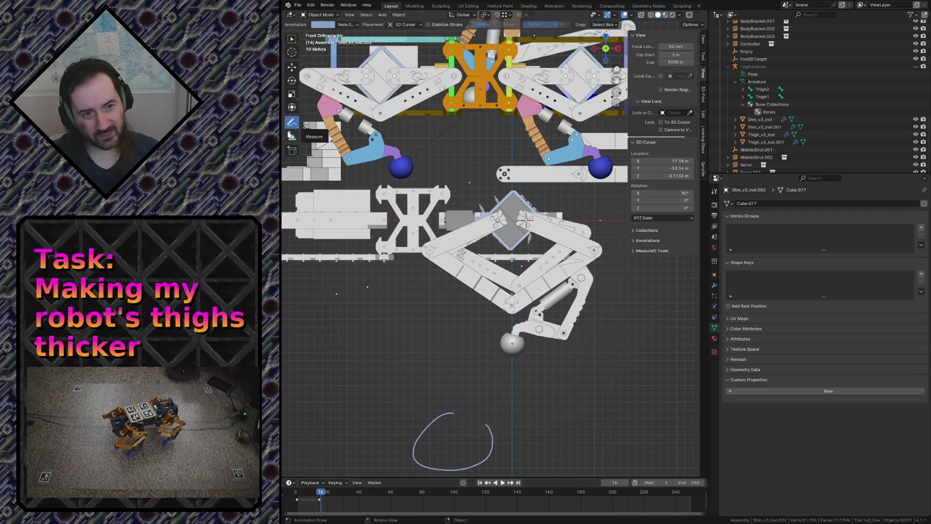
Return to box selection, scrub the playhead back to frame 7 and save robot.blend
{"action": "left_click", "coordinate": [292, 40]}
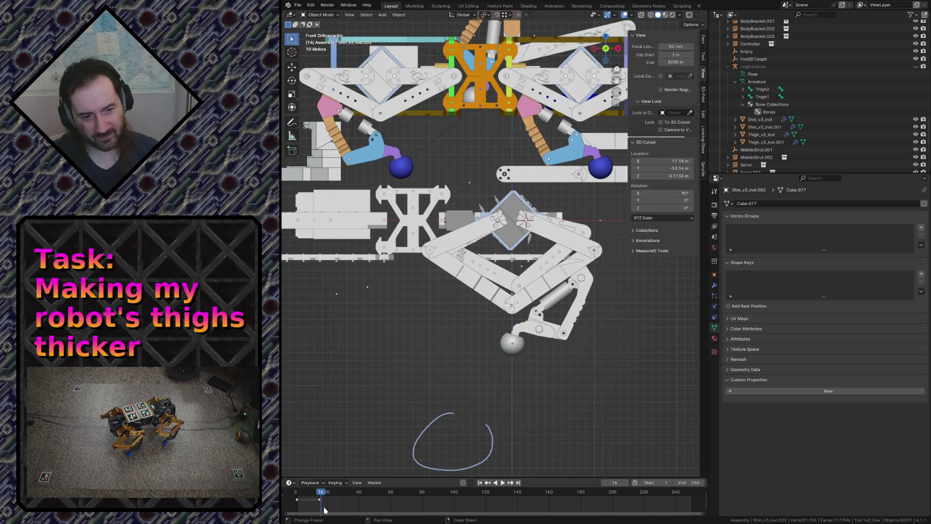
{"action": "left_click", "coordinate": [318, 499]}
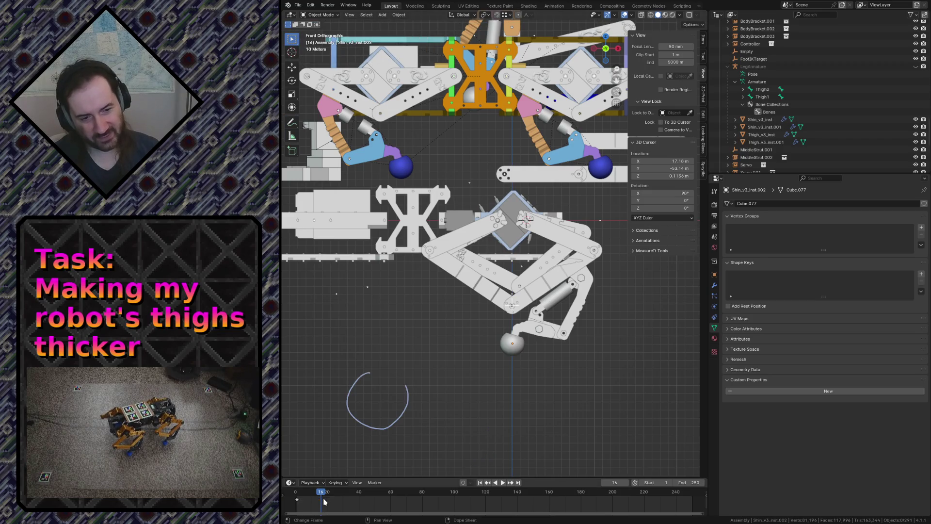
{"action": "left_click_drag", "start_coordinate": [323, 494], "coordinate": [307, 492]}
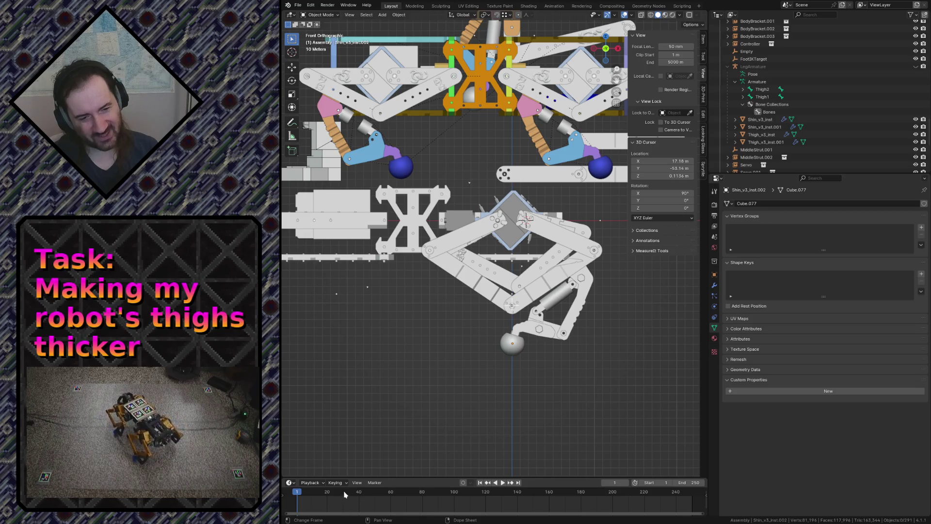
{"action": "key", "text": "ctrl+s"}
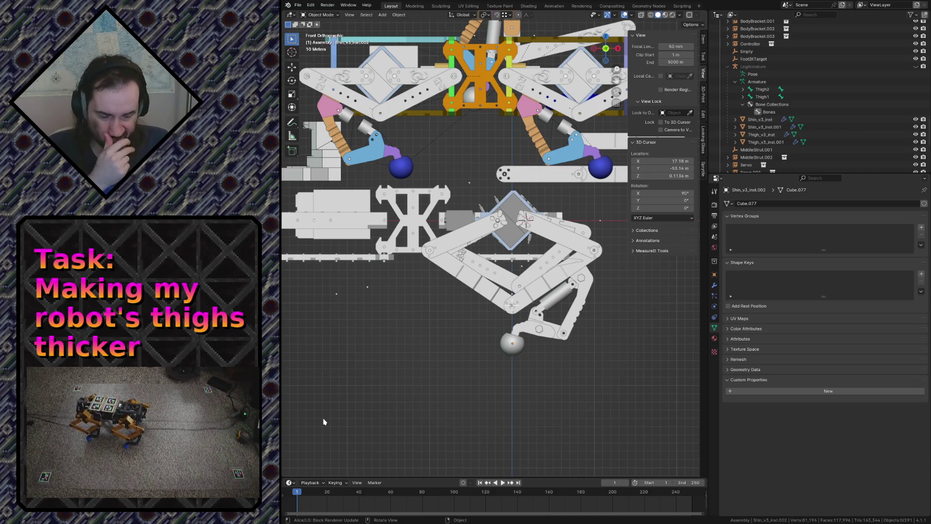
{"action": "scroll", "coordinate": [566, 384], "scroll_direction": "up", "scroll_amount": 3}
Centre the leg, save the file and activate Annotate with the layer list open
{"action": "mouse_move", "coordinate": [567, 414]}
{"action": "middle_mouse_down", "text": "shift"}
{"action": "mouse_move", "coordinate": [540, 340]}
{"action": "mouse_move", "coordinate": [502, 298]}
{"action": "middle_mouse_up", "text": "shift"}
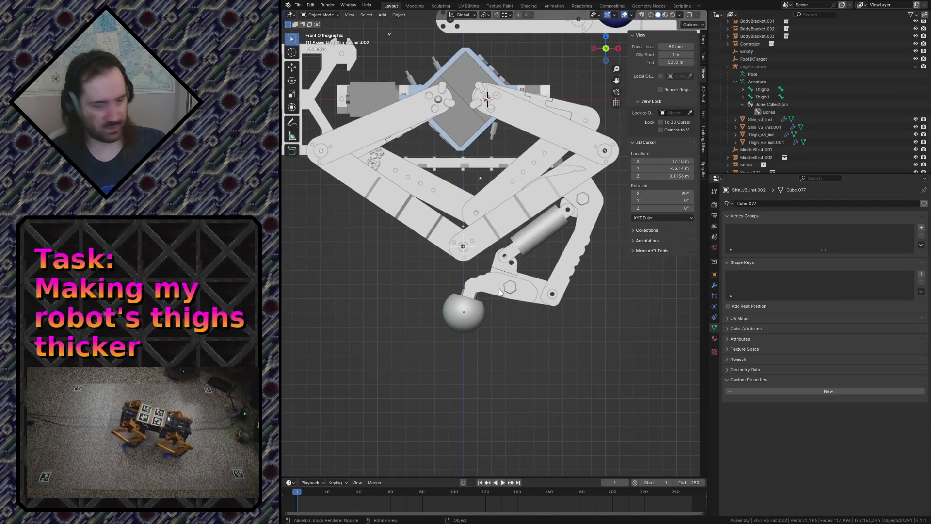
{"action": "key", "text": "ctrl+s"}
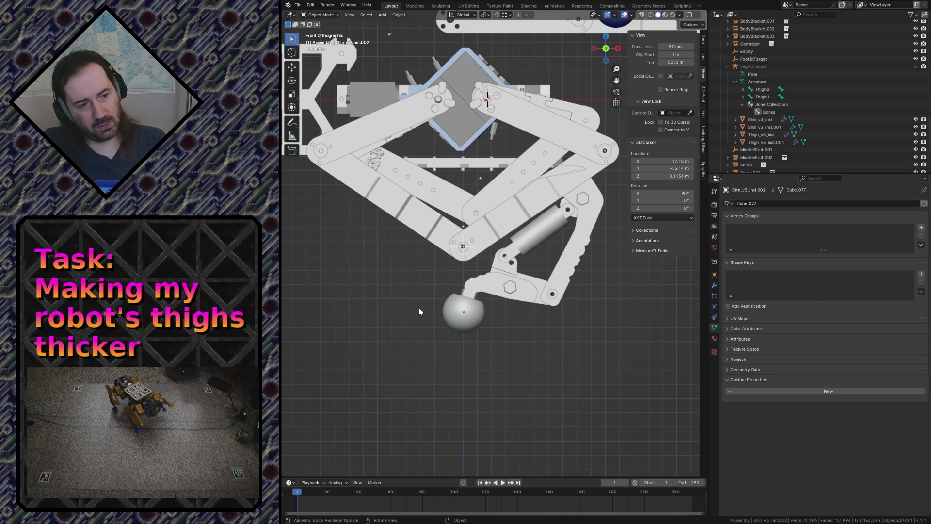
{"action": "left_click", "coordinate": [292, 121]}
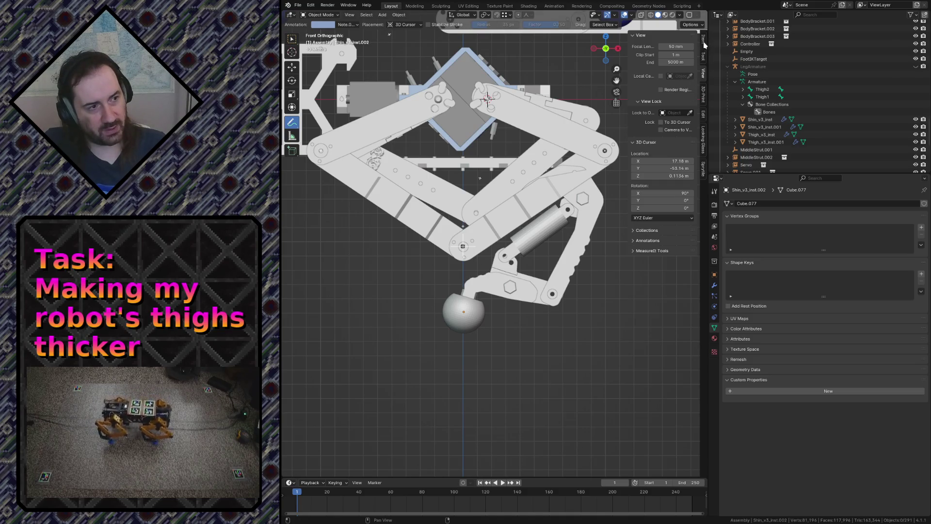
{"action": "left_click", "coordinate": [703, 57]}
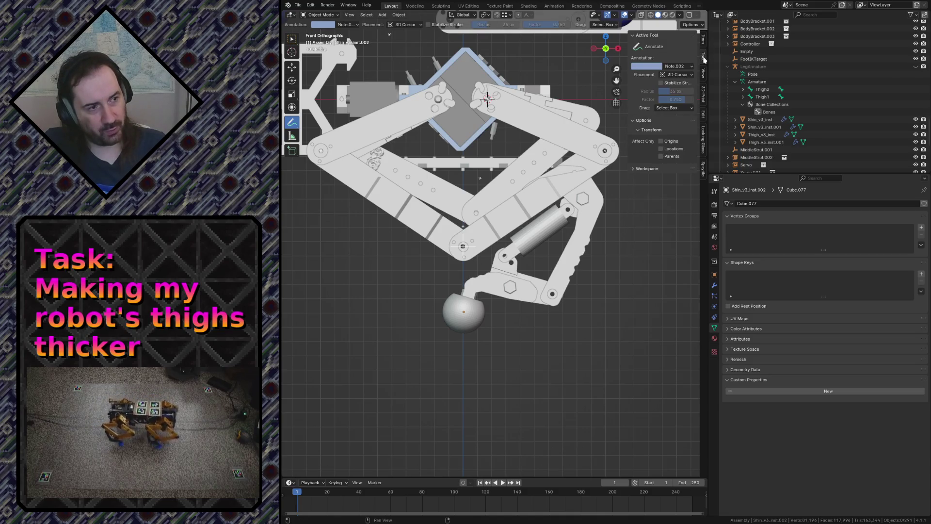
{"action": "left_click", "coordinate": [679, 66]}
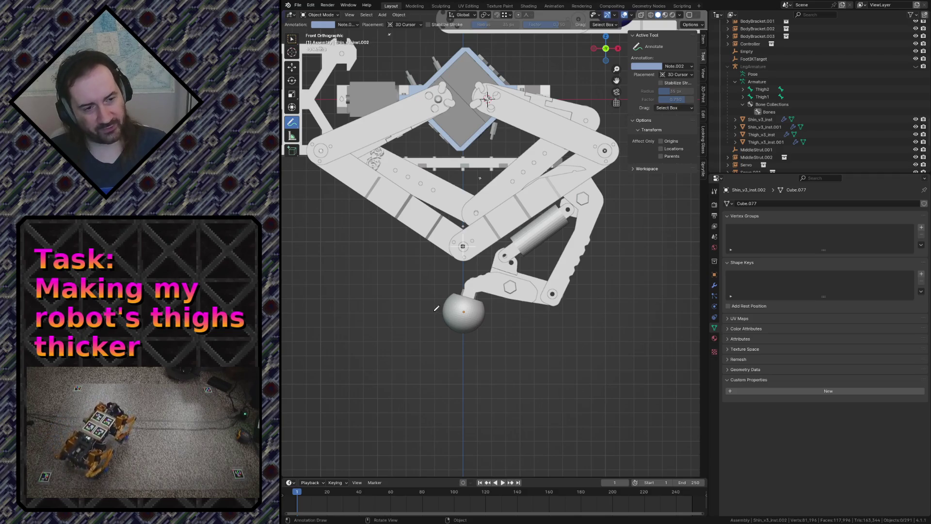
Sketch and undo trial strokes below the sphere while checking the layer list and workspace settings
{"action": "key", "text": "ctrl+z"}
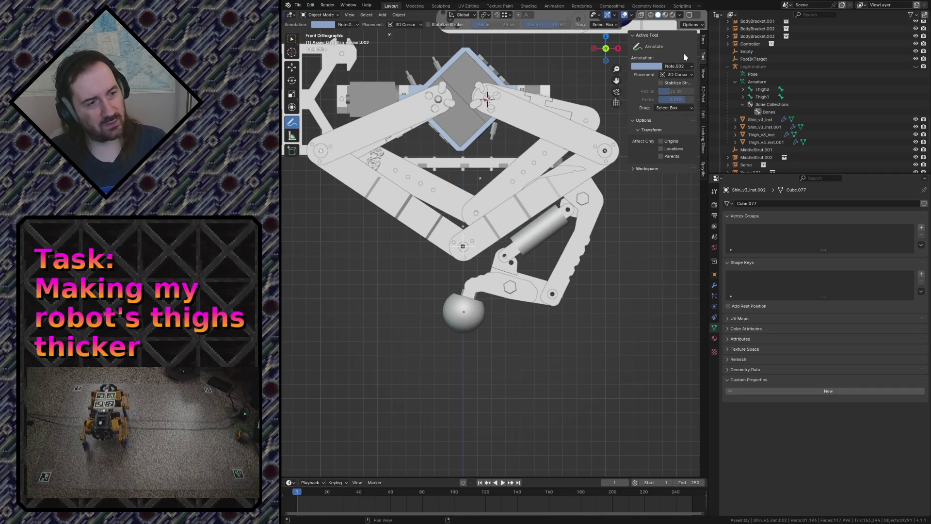
{"action": "left_click_drag", "start_coordinate": [516, 358], "coordinate": [545, 340]}
{"action": "key", "text": "ctrl+z"}
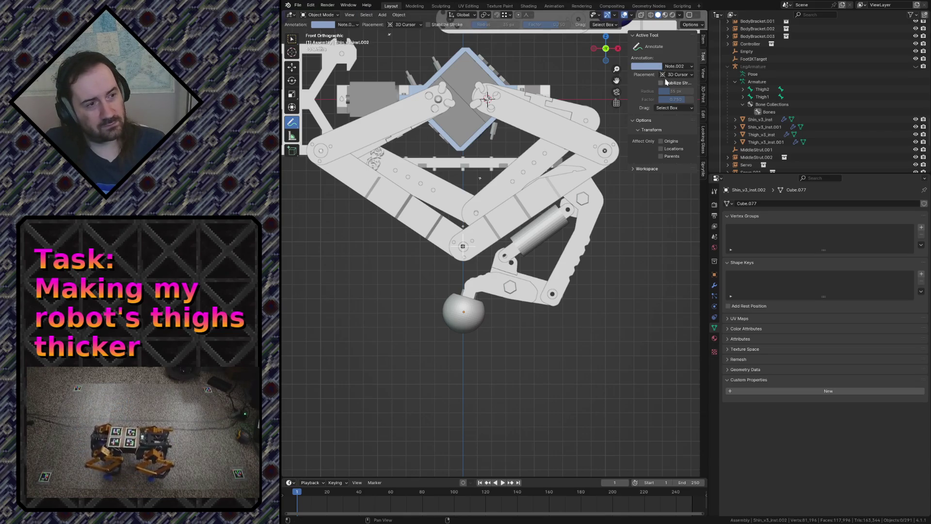
{"action": "left_click", "coordinate": [678, 67]}
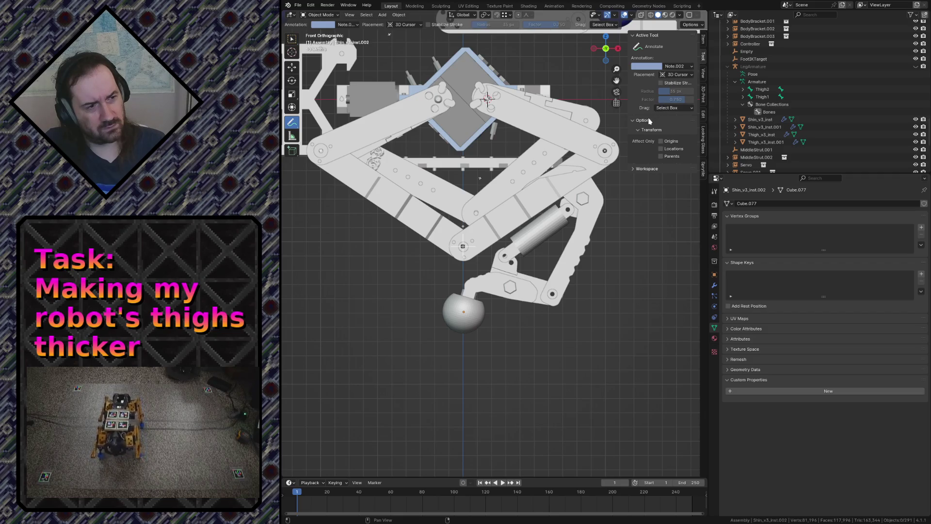
{"action": "left_click", "coordinate": [635, 169]}
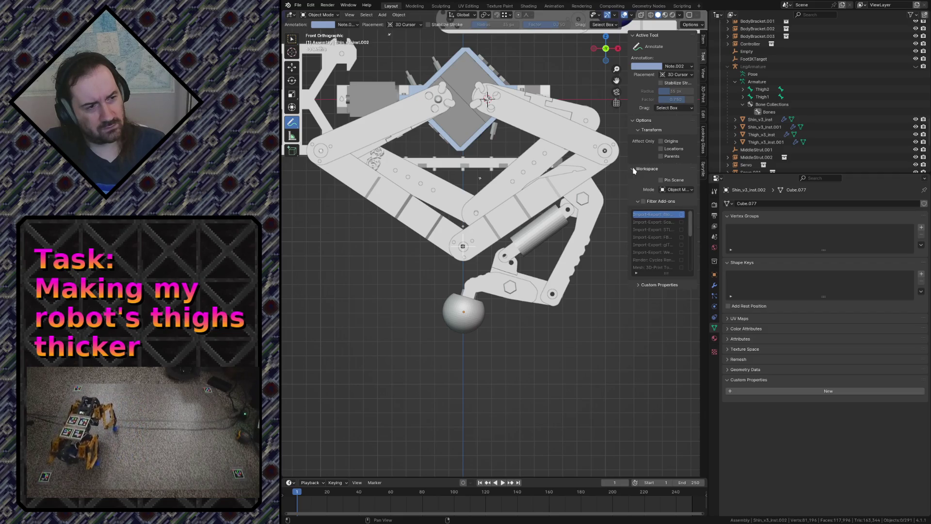
{"action": "left_click", "coordinate": [635, 170]}
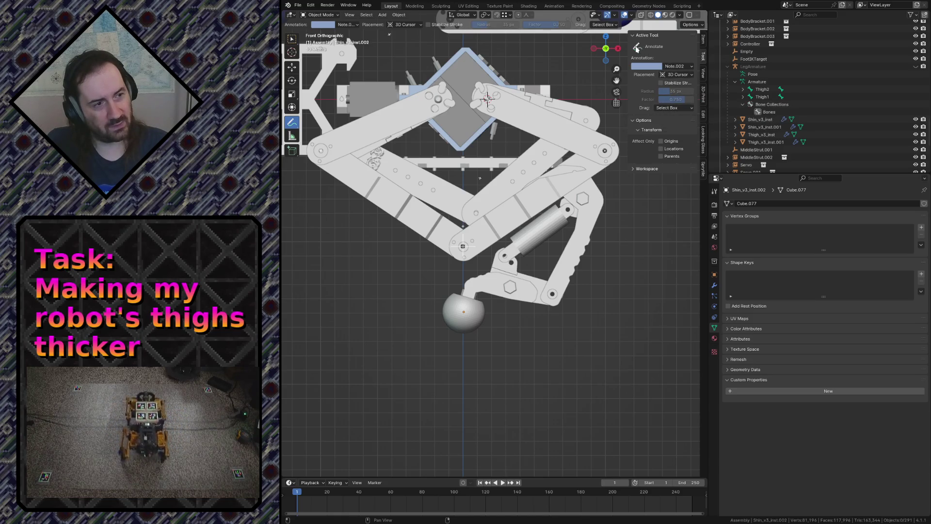
Set a thinner annotation stroke thickness, undo the test strokes and circle the foot sphere in blue
{"action": "left_click", "coordinate": [679, 67]}
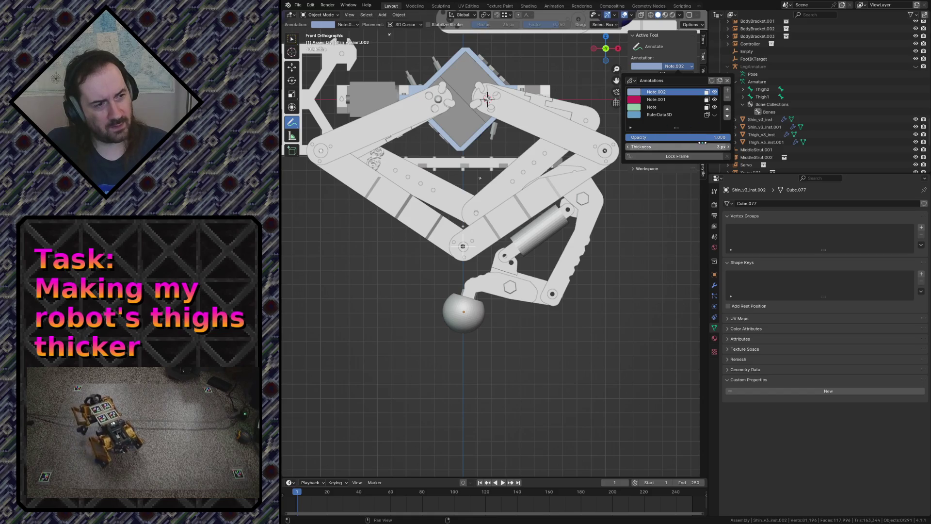
{"action": "left_click", "coordinate": [715, 147]}
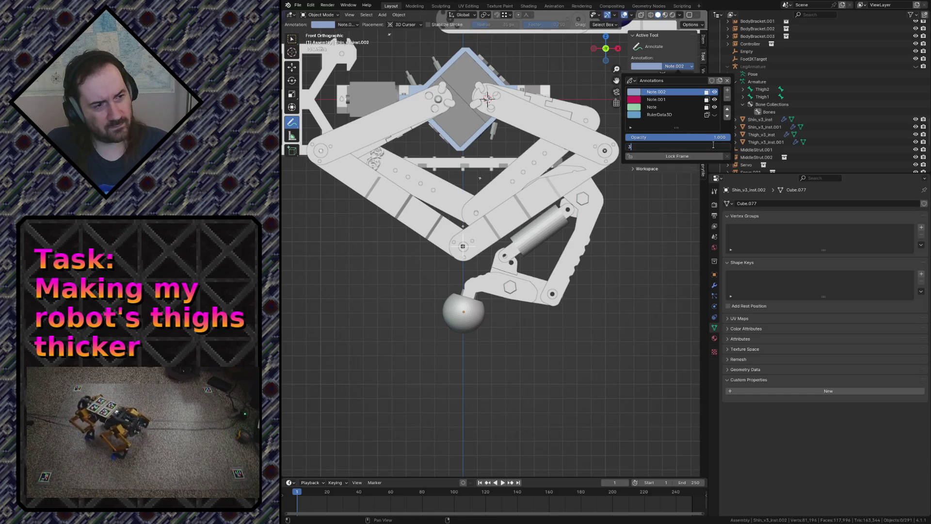
{"action": "key", "text": "Return"}
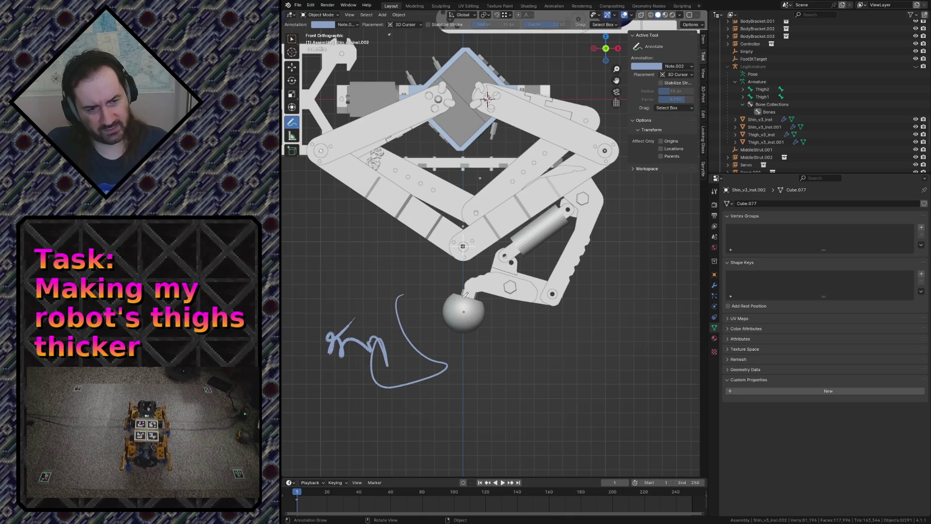
{"action": "key", "text": "ctrl+z"}
{"action": "key", "text": "ctrl+z"}
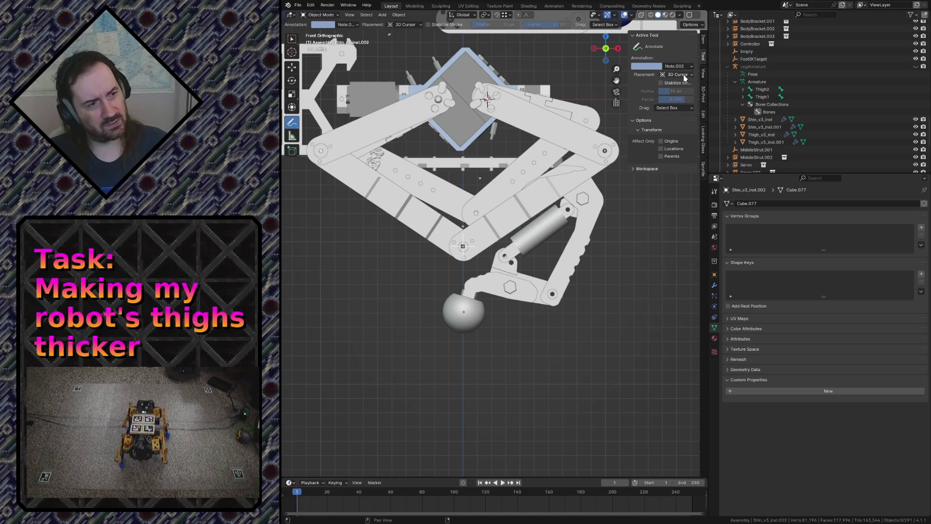
{"action": "left_click", "coordinate": [691, 66]}
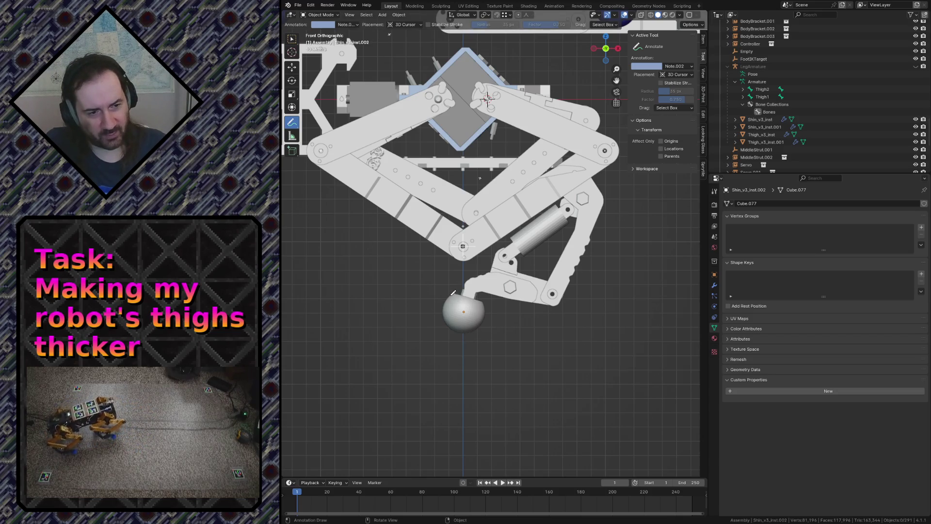
{"action": "mouse_move", "coordinate": [447, 299]}
{"action": "left_mouse_down"}
{"action": "mouse_move", "coordinate": [453, 325]}
{"action": "mouse_move", "coordinate": [483, 326]}
{"action": "mouse_move", "coordinate": [461, 297]}
{"action": "left_mouse_up"}
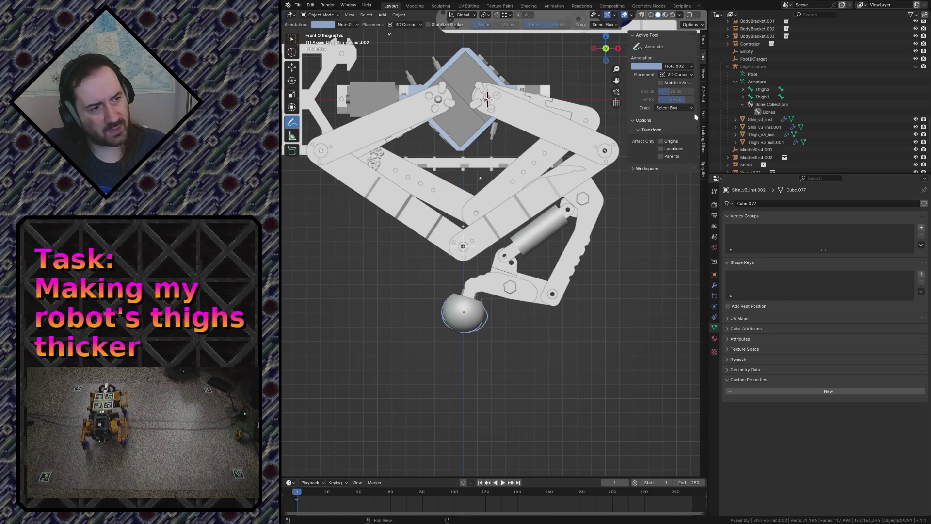
{"action": "left_click", "coordinate": [703, 76]}
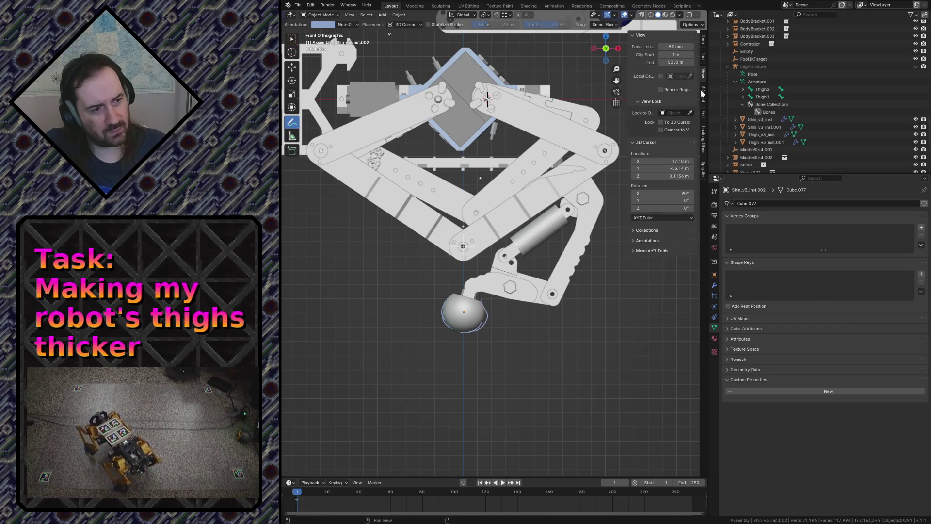
{"action": "left_click", "coordinate": [648, 241]}
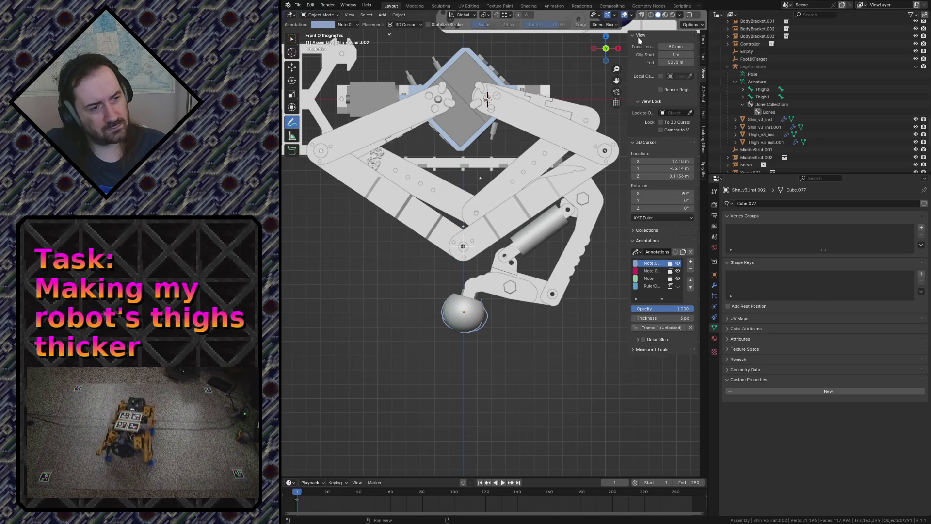
{"action": "left_click", "coordinate": [650, 240]}
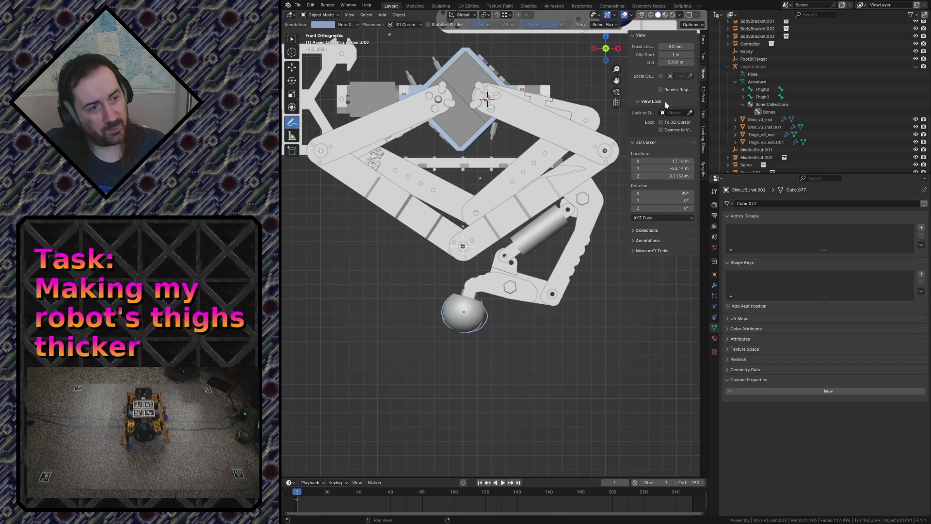
{"action": "left_click", "coordinate": [704, 41]}
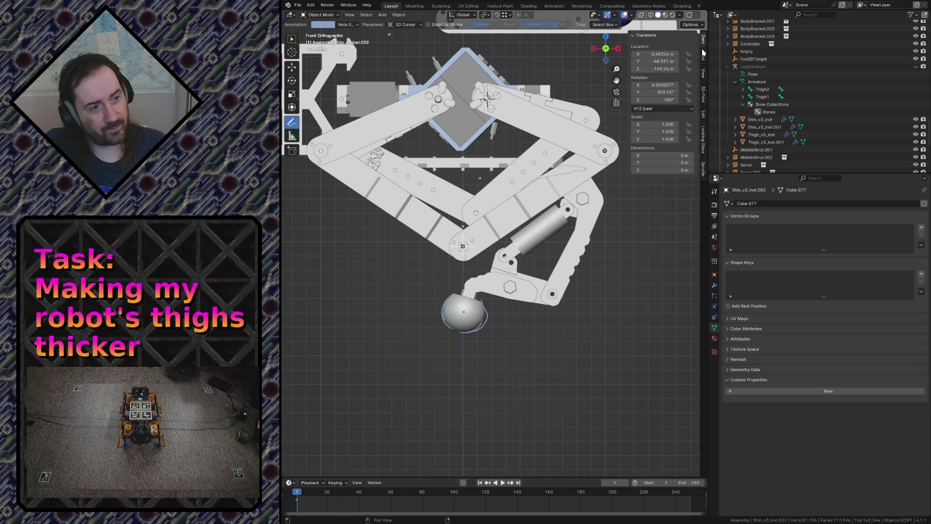
{"action": "left_click", "coordinate": [704, 59]}
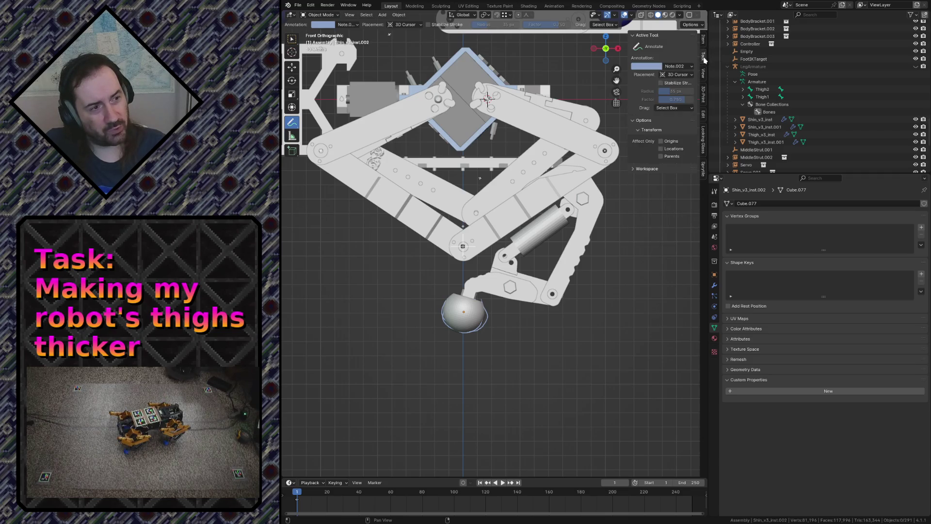
{"action": "left_click", "coordinate": [686, 66]}
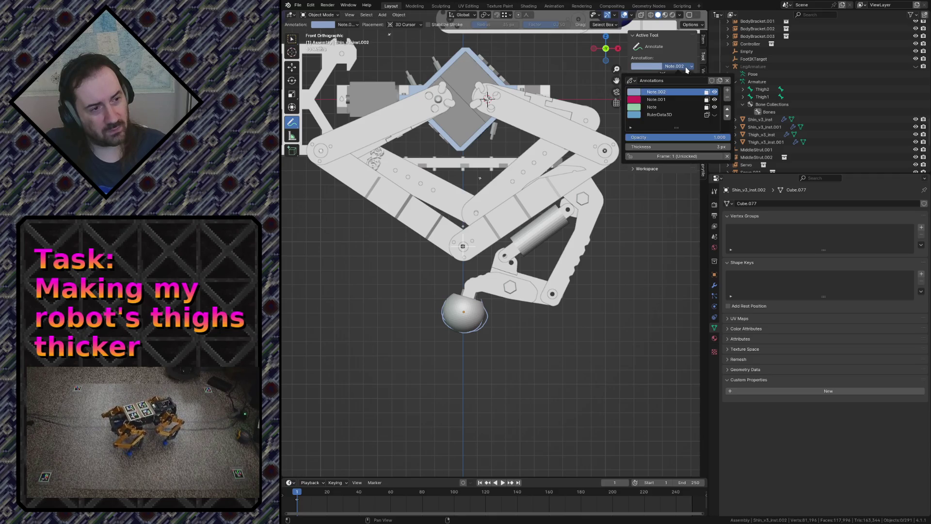
{"action": "left_click", "coordinate": [686, 69]}
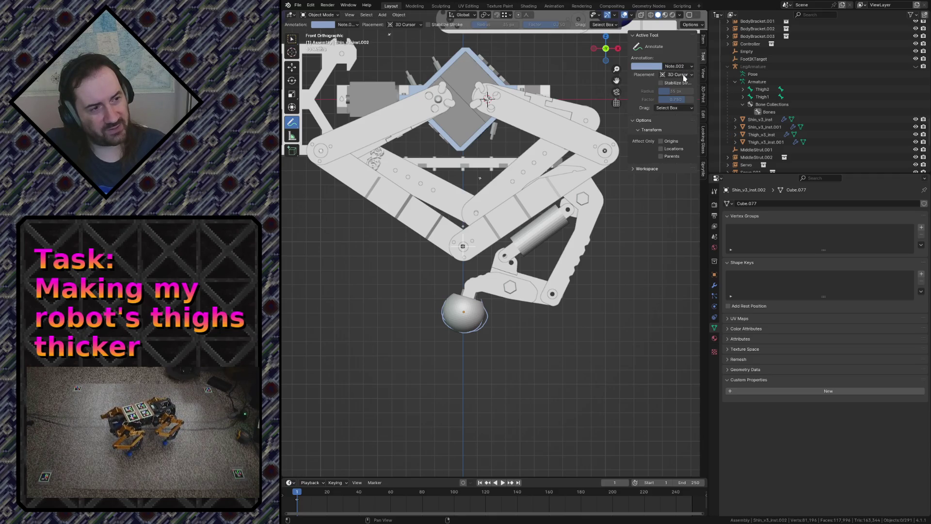
{"action": "left_click", "coordinate": [684, 76]}
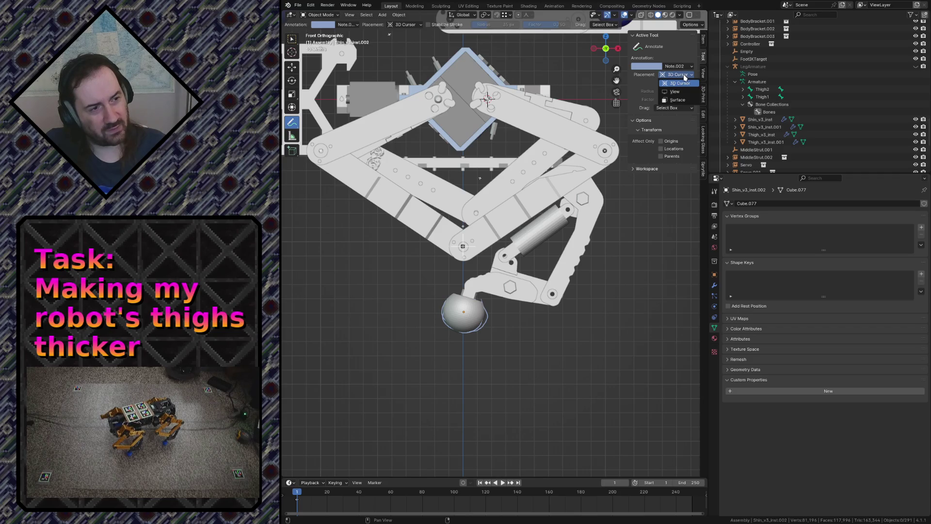
{"action": "left_click", "coordinate": [674, 93]}
{"action": "left_click", "coordinate": [678, 67]}
{"action": "left_click", "coordinate": [682, 75]}
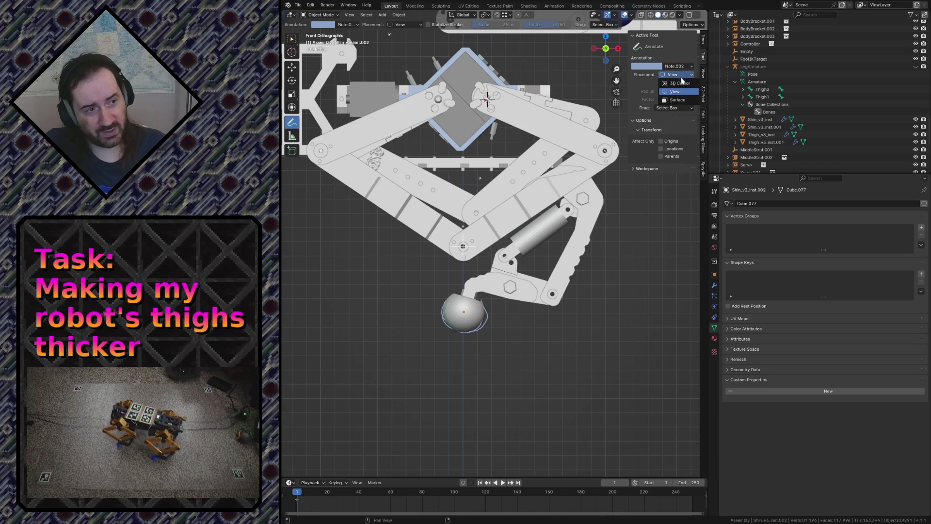
{"action": "left_click", "coordinate": [677, 100]}
{"action": "left_click", "coordinate": [680, 75]}
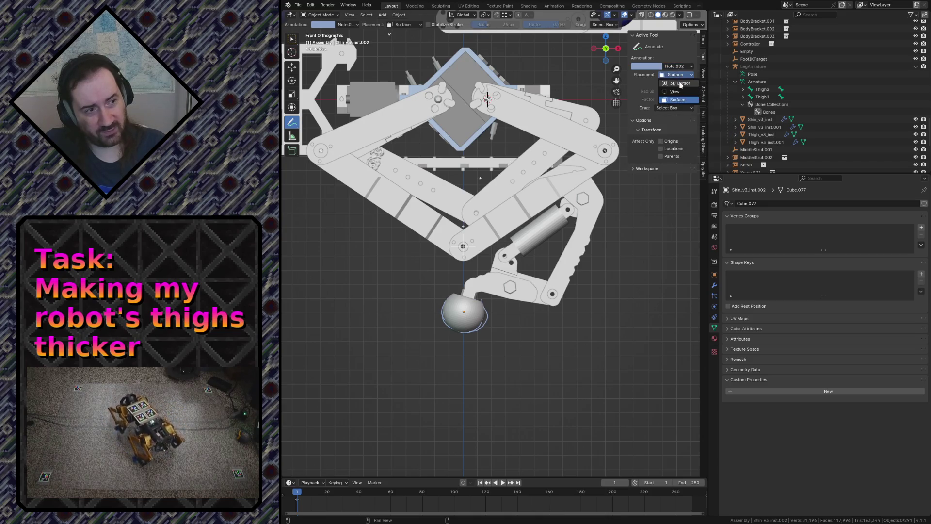
{"action": "left_click", "coordinate": [680, 84]}
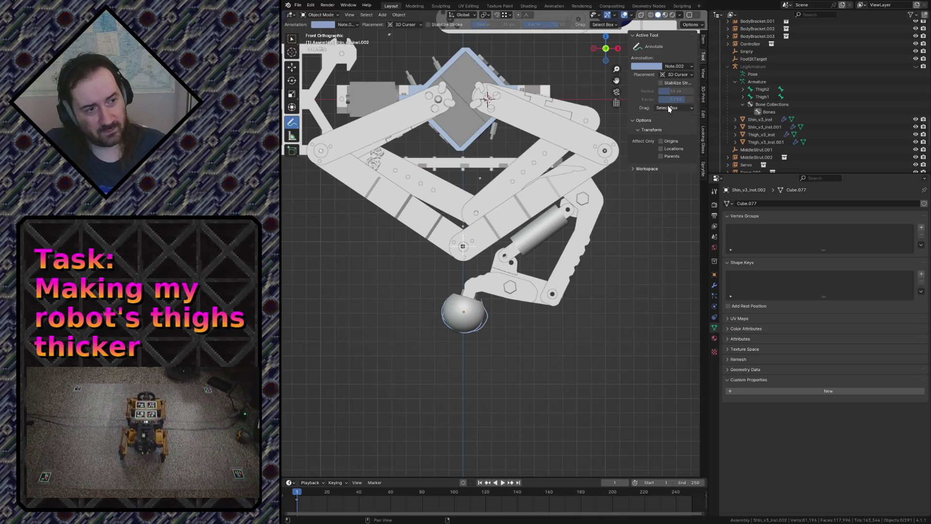
{"action": "left_click", "coordinate": [638, 170]}
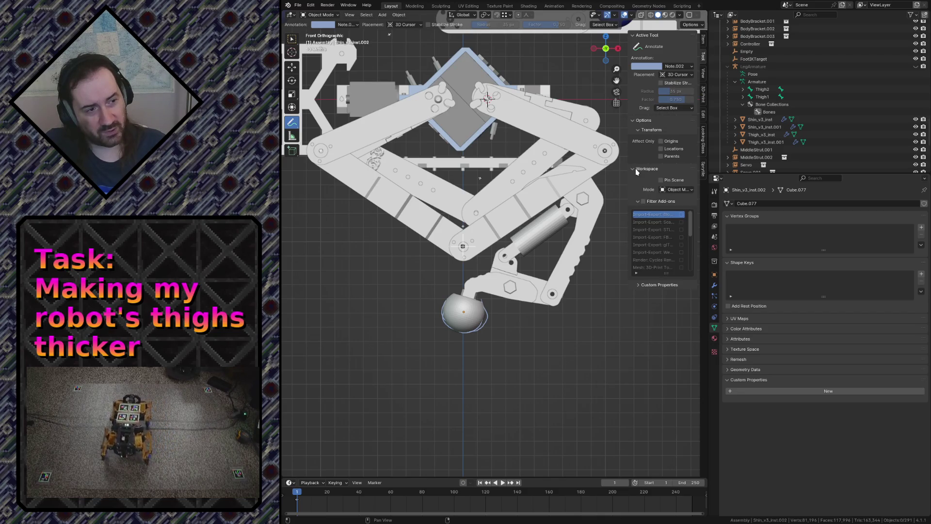
{"action": "left_click", "coordinate": [639, 169]}
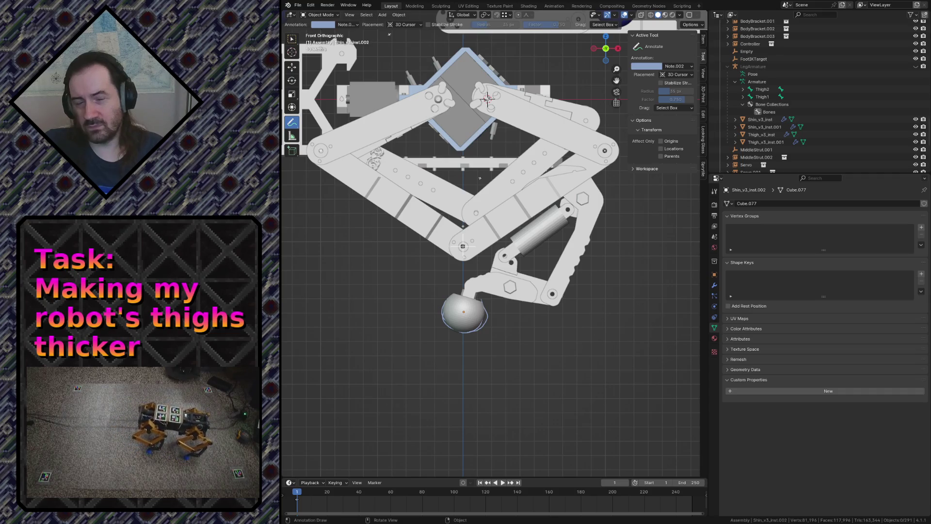
Browse the Item, Tool and View sidebar tabs and the annotation data without renaming it
{"action": "left_click", "coordinate": [704, 39]}
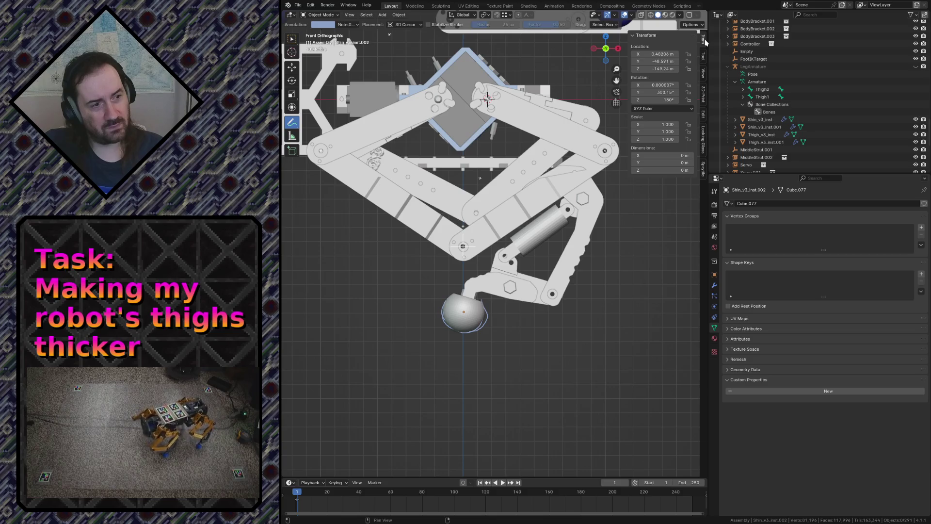
{"action": "left_click", "coordinate": [703, 58]}
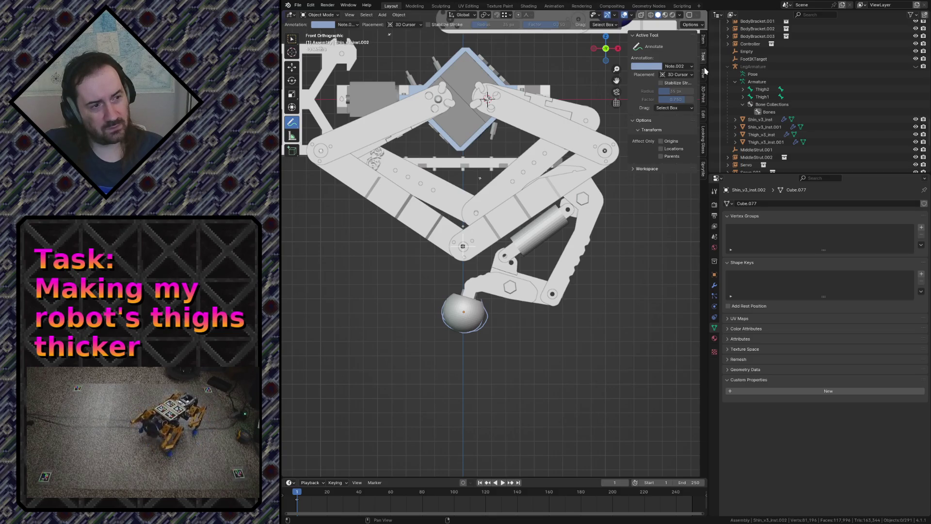
{"action": "left_click", "coordinate": [704, 70]}
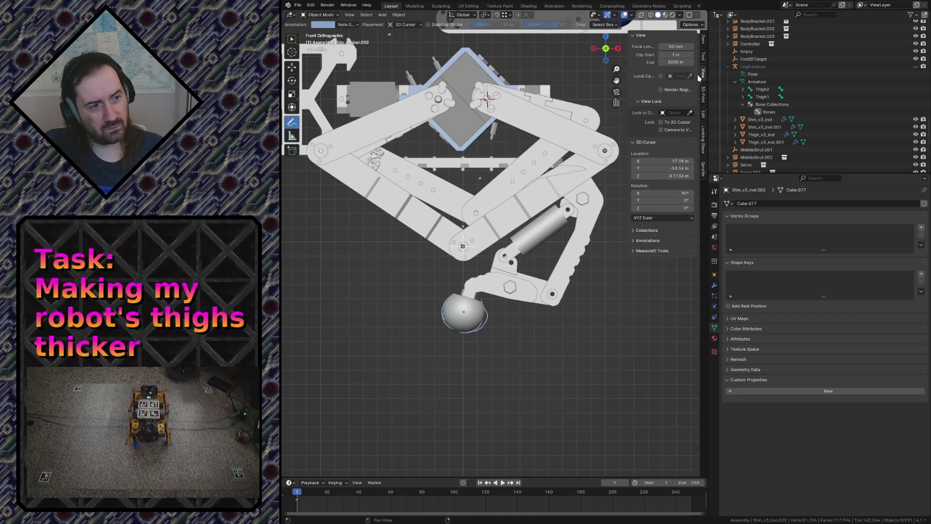
{"action": "left_click", "coordinate": [644, 240]}
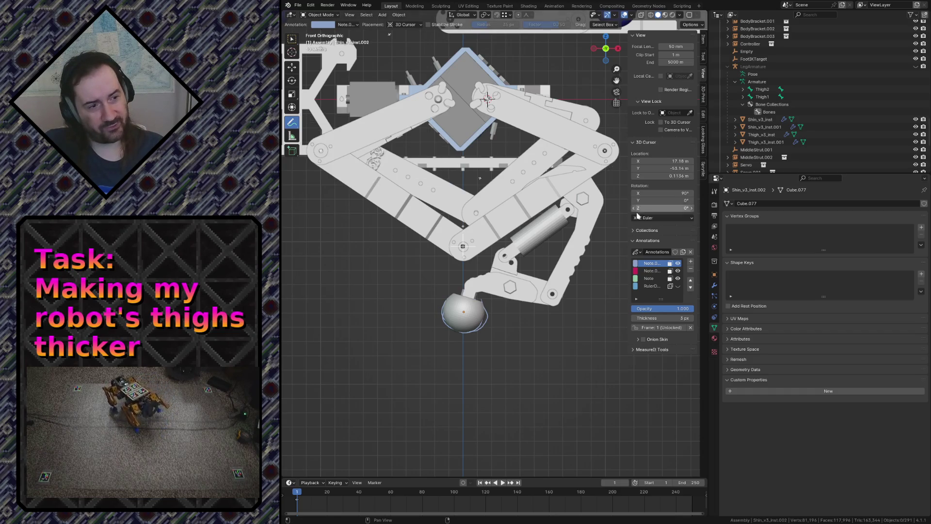
{"action": "left_click", "coordinate": [655, 252]}
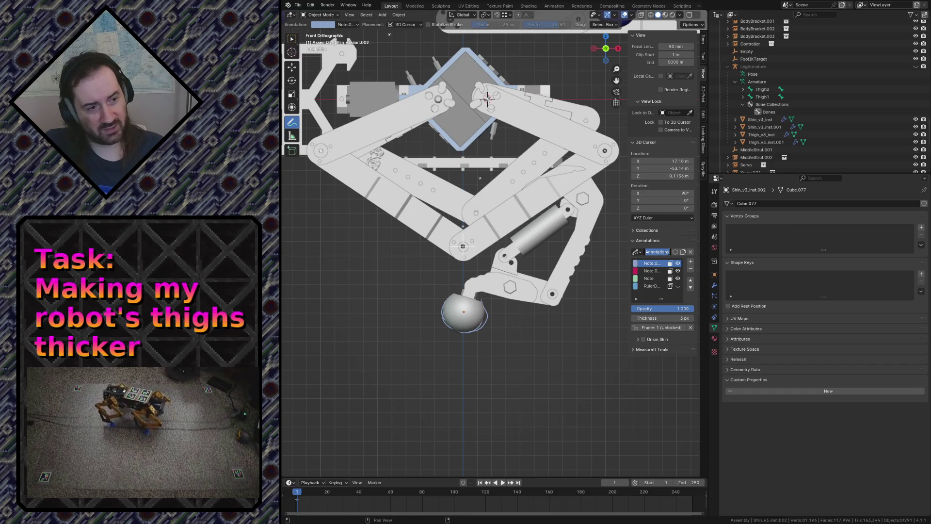
{"action": "key", "text": "Escape"}
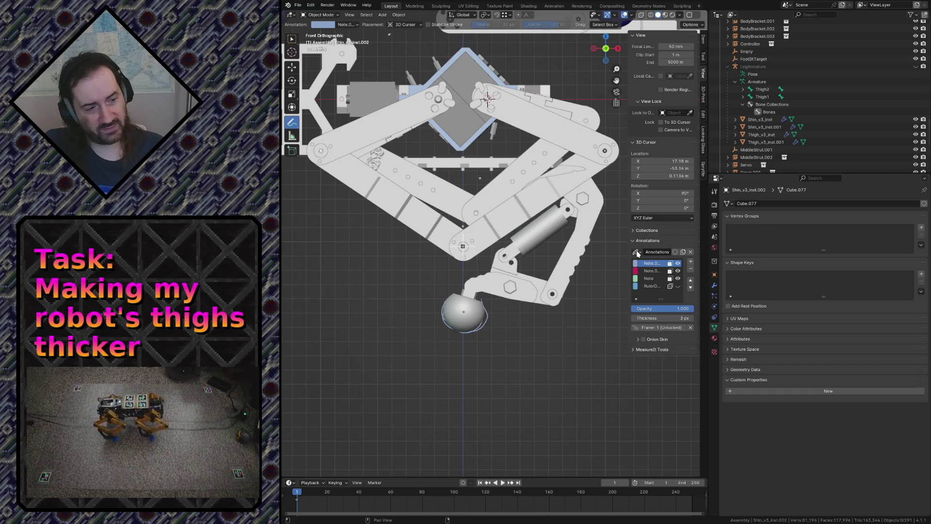
{"action": "left_click", "coordinate": [638, 251]}
{"action": "left_click", "coordinate": [638, 252]}
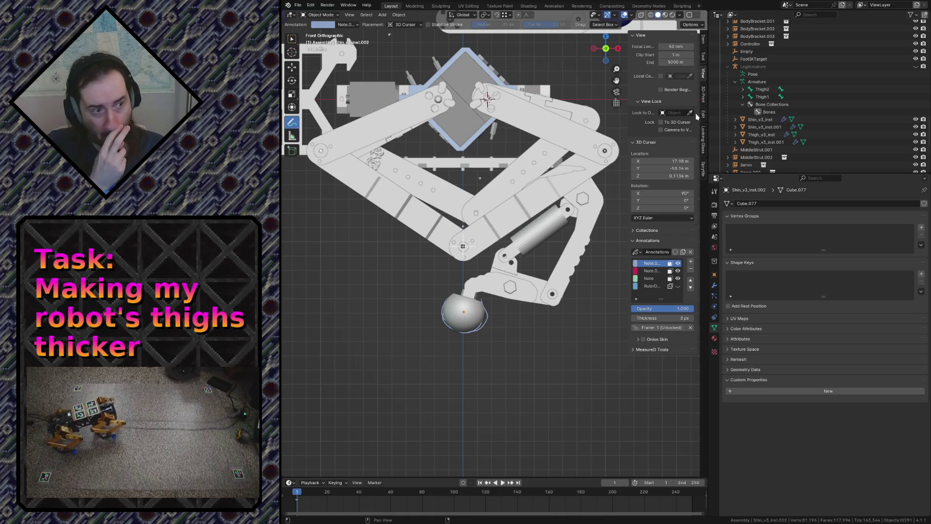
Set Annotate placement from 3D Cursor to Surface in the Tool tab
{"action": "left_click", "coordinate": [703, 59]}
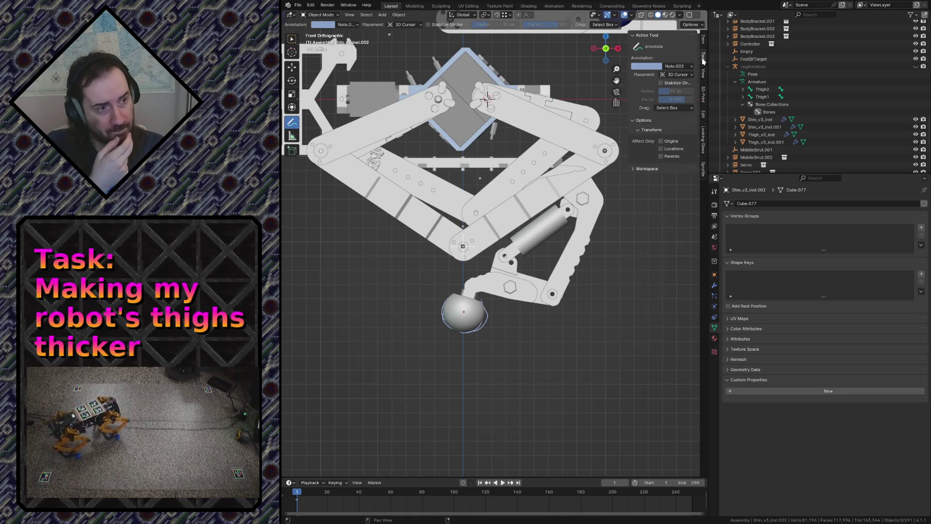
{"action": "left_click", "coordinate": [677, 76]}
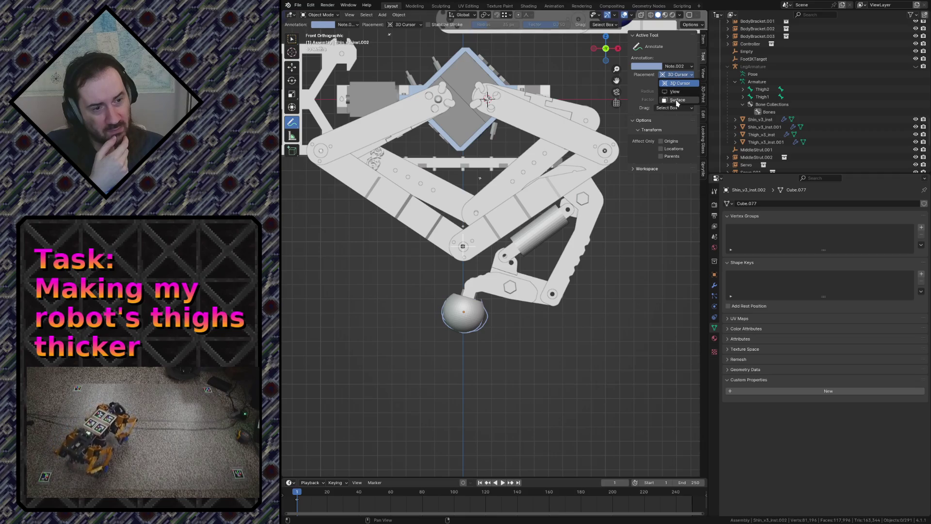
{"action": "left_click", "coordinate": [675, 83]}
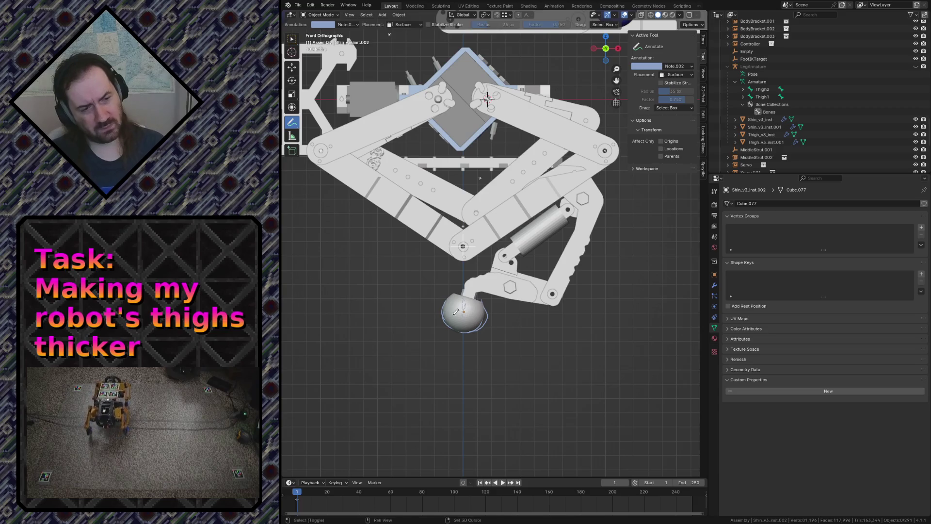
Fly in on the foot ball, snap to front view in wireframe shading and save the file
{"action": "key", "text": "shift+grave"}
{"action": "key", "text": "w"}
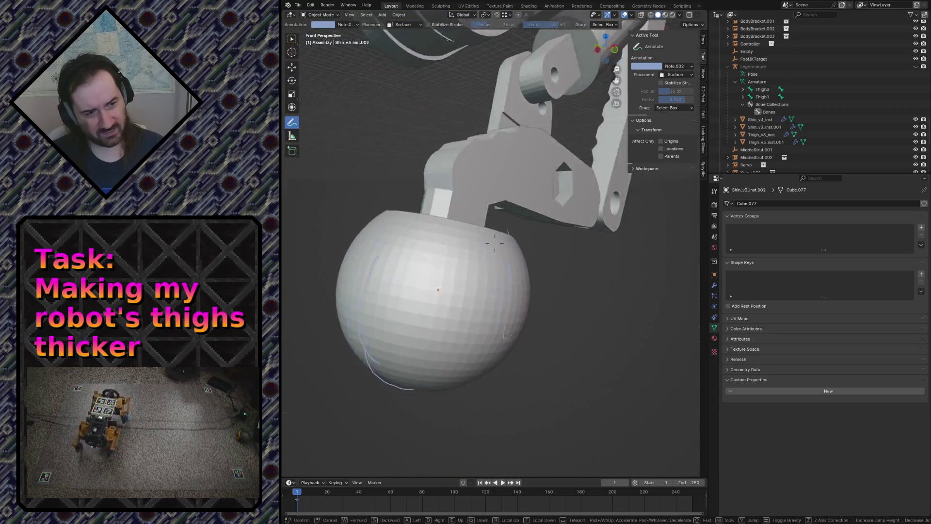
{"action": "left_click", "coordinate": [495, 244]}
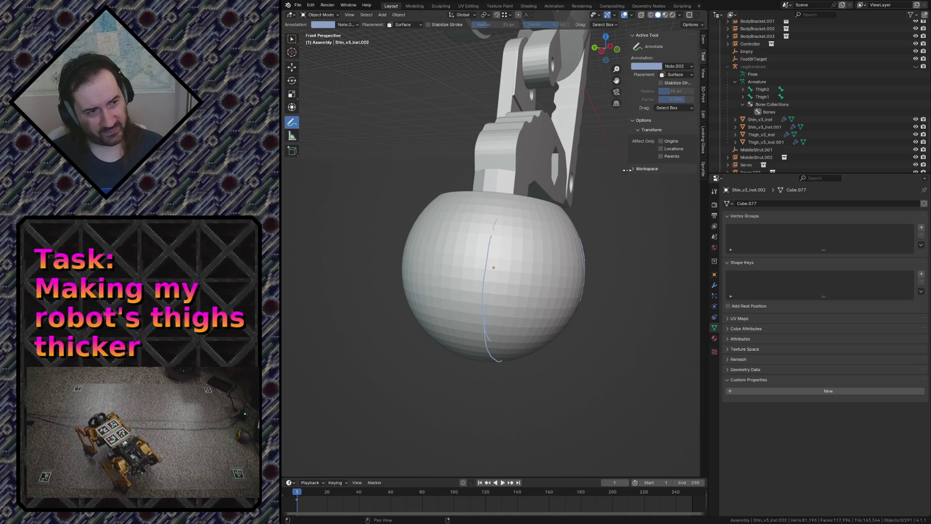
{"action": "middle_click_drag", "start_coordinate": [619, 194], "coordinate": [604, 201]}
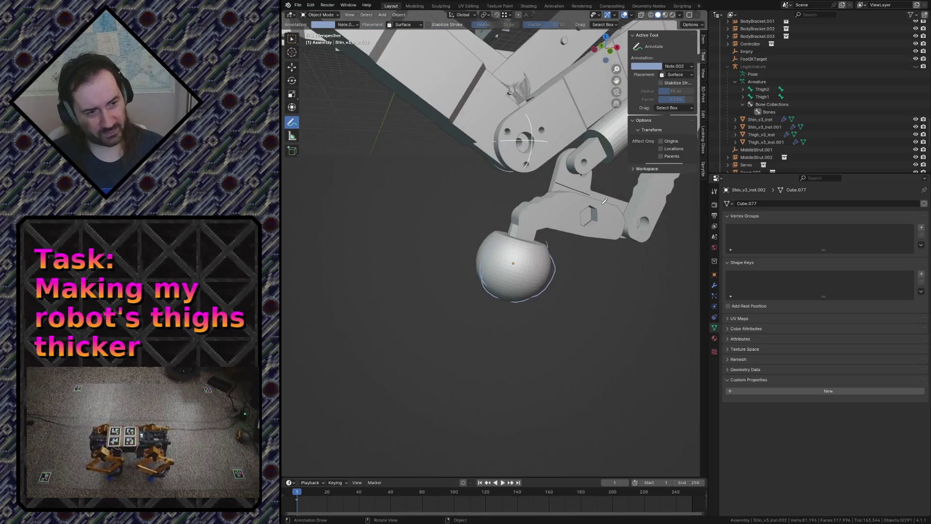
{"action": "key", "text": "KP_1"}
{"action": "key", "text": "z"}
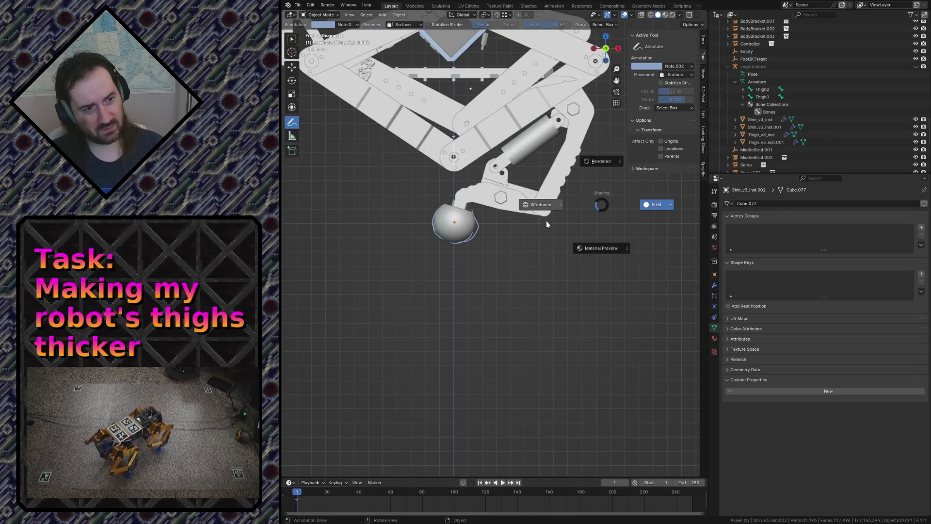
{"action": "left_click", "coordinate": [546, 205]}
{"action": "scroll", "coordinate": [506, 220], "scroll_direction": "up", "scroll_amount": 2}
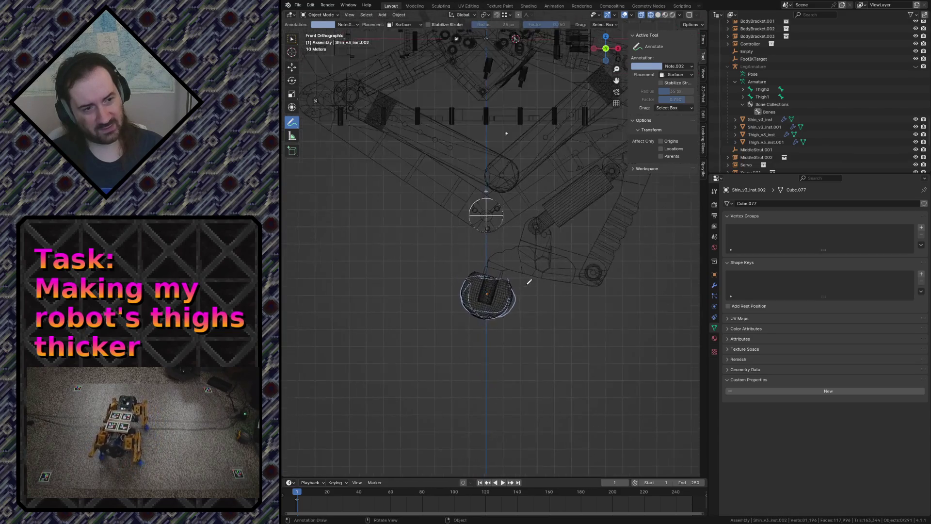
{"action": "scroll", "coordinate": [529, 280], "scroll_direction": "up", "scroll_amount": 2}
{"action": "key", "text": "ctrl+s"}
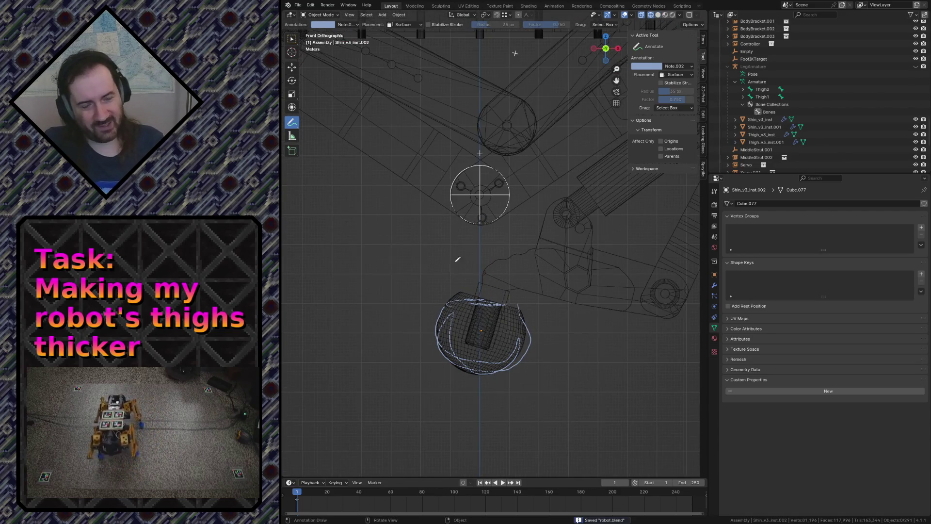
Trace blue strokes around the foot sphere and up toward a thicker thigh outline
{"action": "left_click_drag", "start_coordinate": [443, 299], "coordinate": [447, 332]}
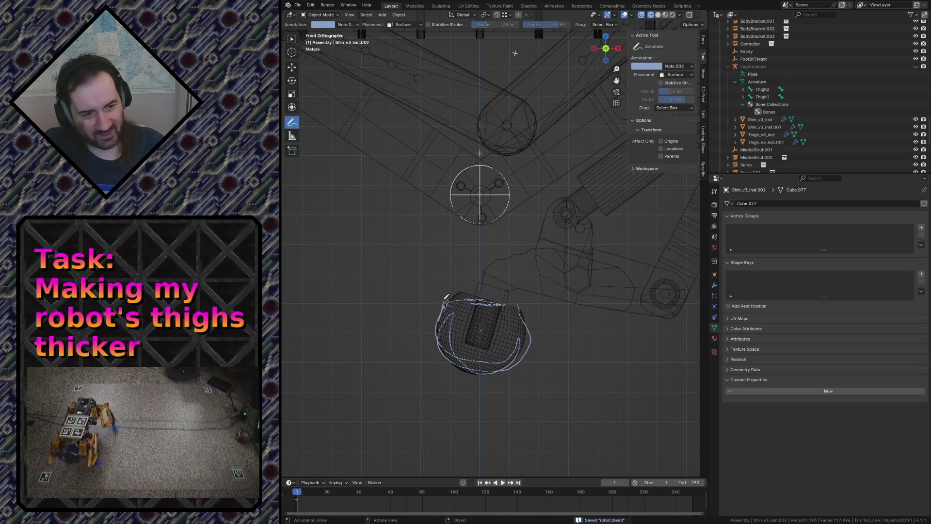
{"action": "left_click_drag", "start_coordinate": [513, 303], "coordinate": [532, 324]}
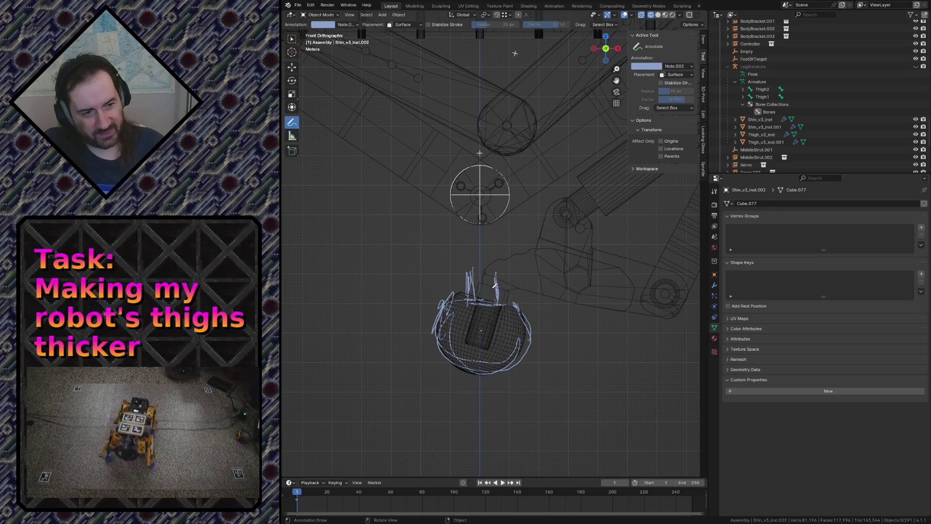
{"action": "left_click_drag", "start_coordinate": [470, 268], "coordinate": [481, 262]}
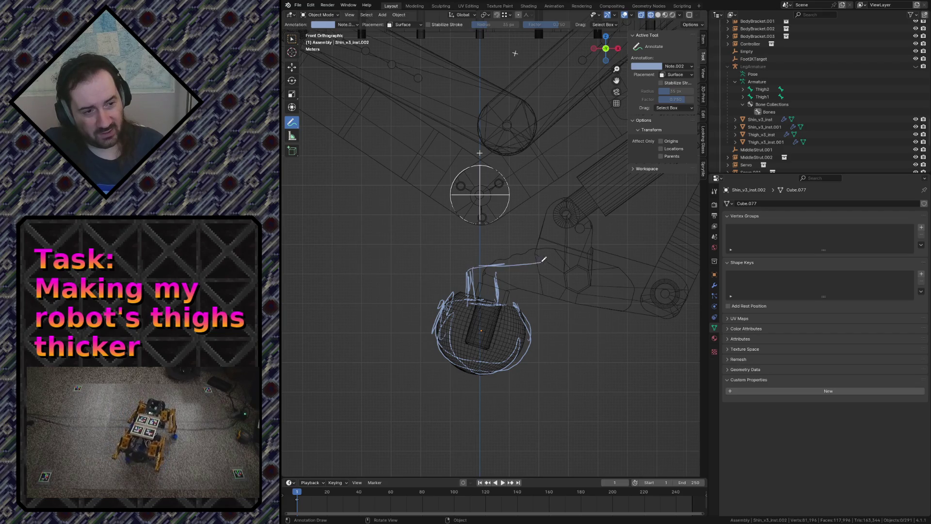
{"action": "left_click_drag", "start_coordinate": [532, 291], "coordinate": [528, 296]}
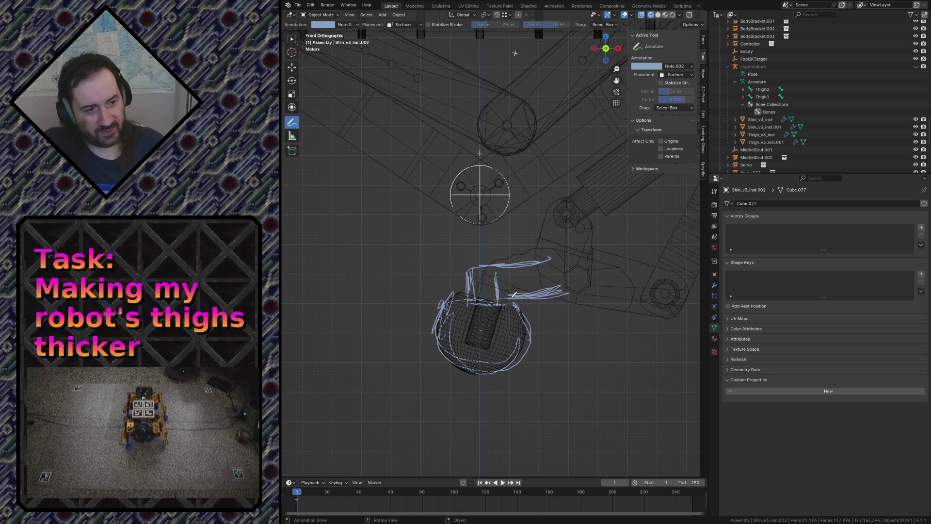
{"action": "left_click_drag", "start_coordinate": [626, 264], "coordinate": [544, 271]}
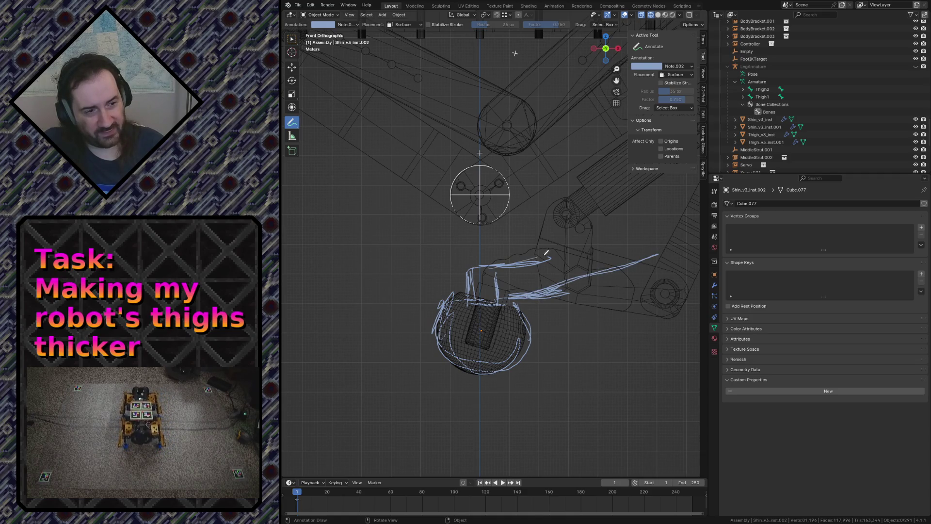
{"action": "left_click_drag", "start_coordinate": [610, 228], "coordinate": [607, 232]}
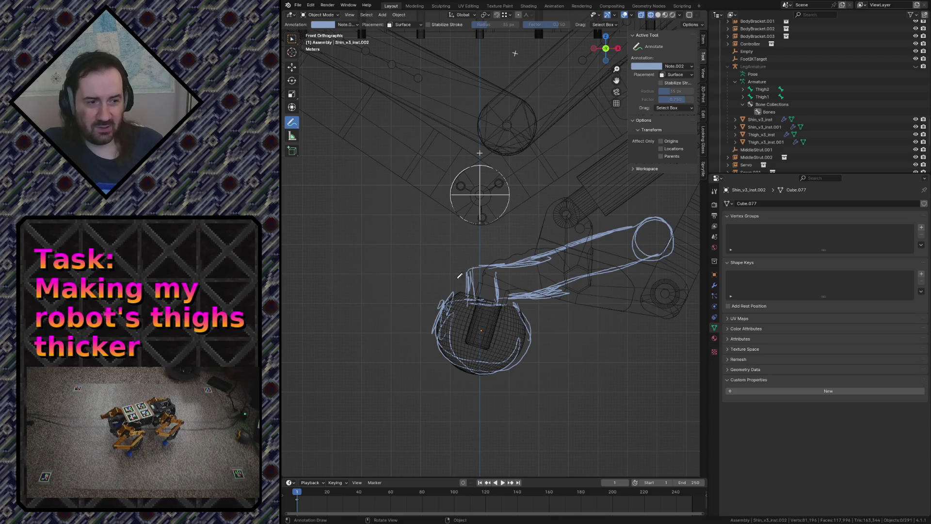
Undo a stroke, pan the thigh into view and outline the right side of the thigh circle
{"action": "key", "text": "ctrl+z"}
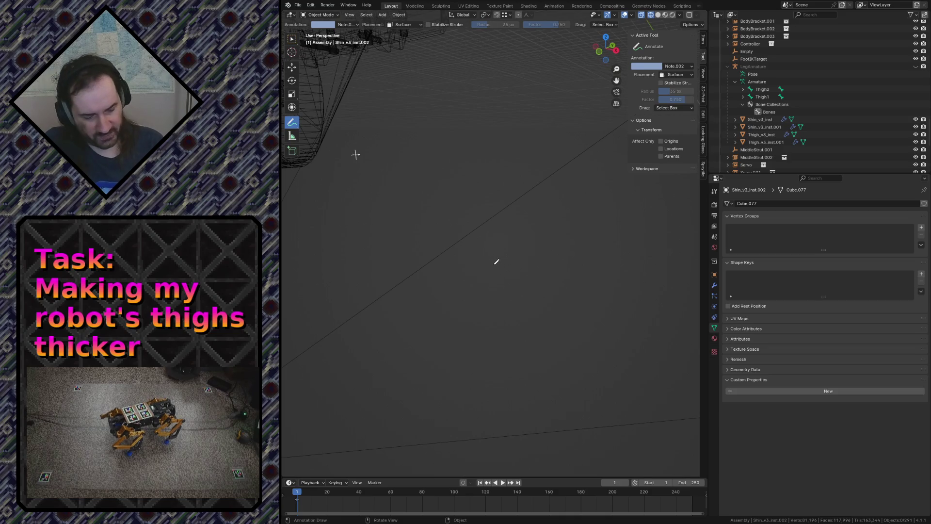
{"action": "middle_click_drag", "start_coordinate": [496, 261], "coordinate": [416, 338], "text": "shift"}
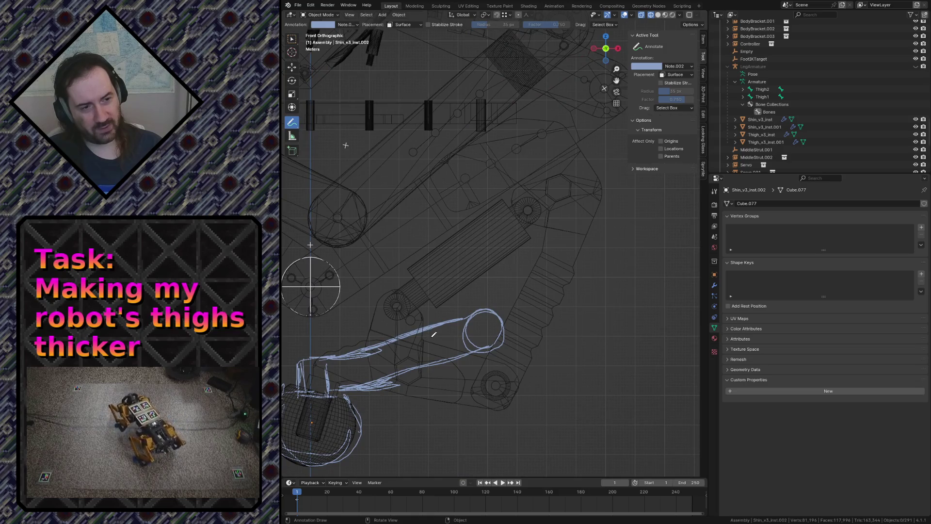
{"action": "scroll", "coordinate": [434, 335], "scroll_direction": "down", "scroll_amount": 1}
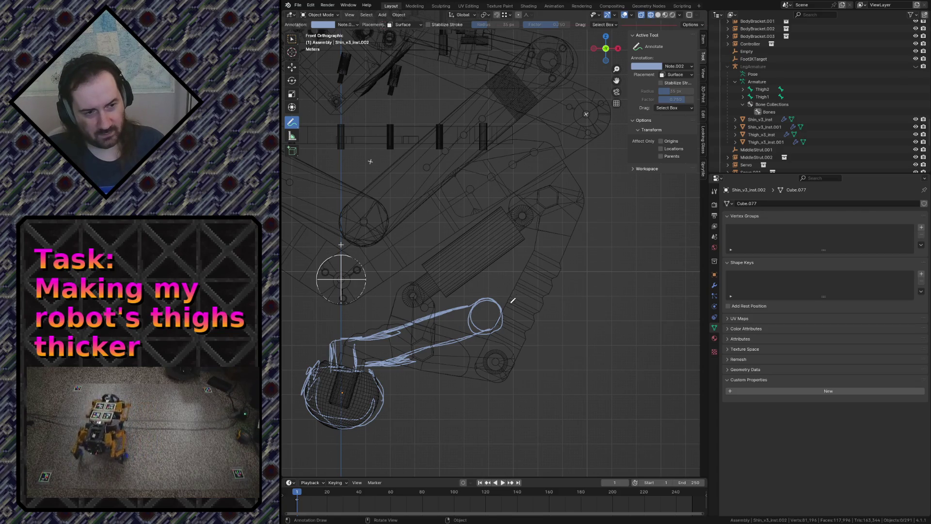
{"action": "mouse_move", "coordinate": [514, 287]}
{"action": "left_mouse_down"}
{"action": "mouse_move", "coordinate": [501, 315]}
{"action": "mouse_move", "coordinate": [536, 288]}
{"action": "mouse_move", "coordinate": [497, 320]}
{"action": "mouse_move", "coordinate": [517, 290]}
{"action": "left_mouse_up"}
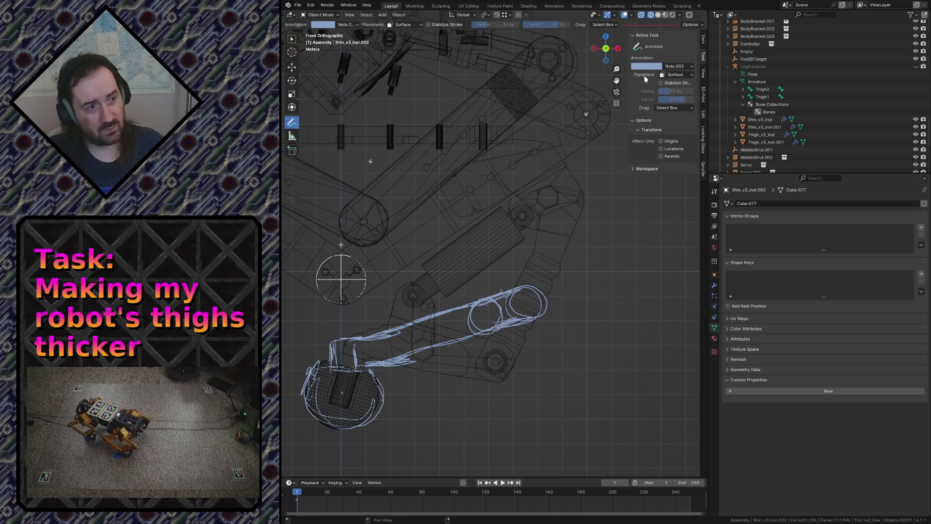
{"action": "left_click", "coordinate": [680, 68]}
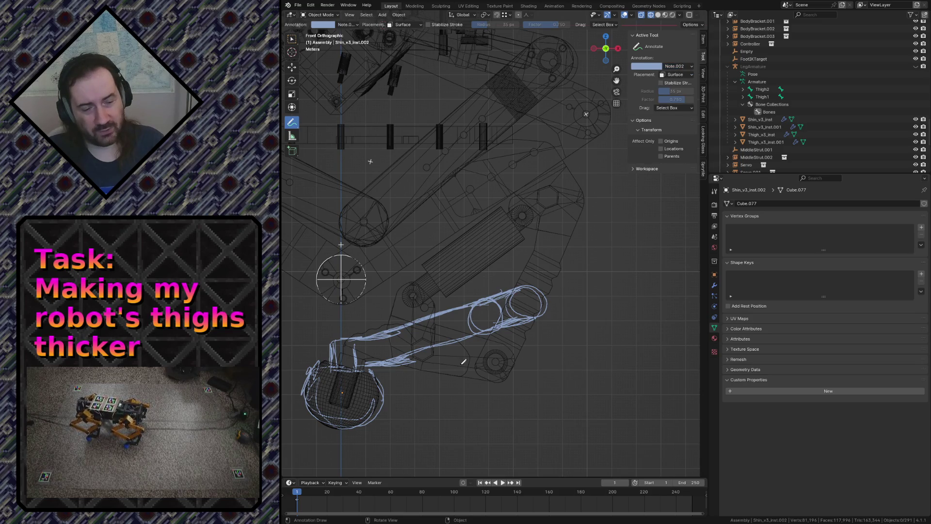
{"action": "right_click", "coordinate": [477, 320]}
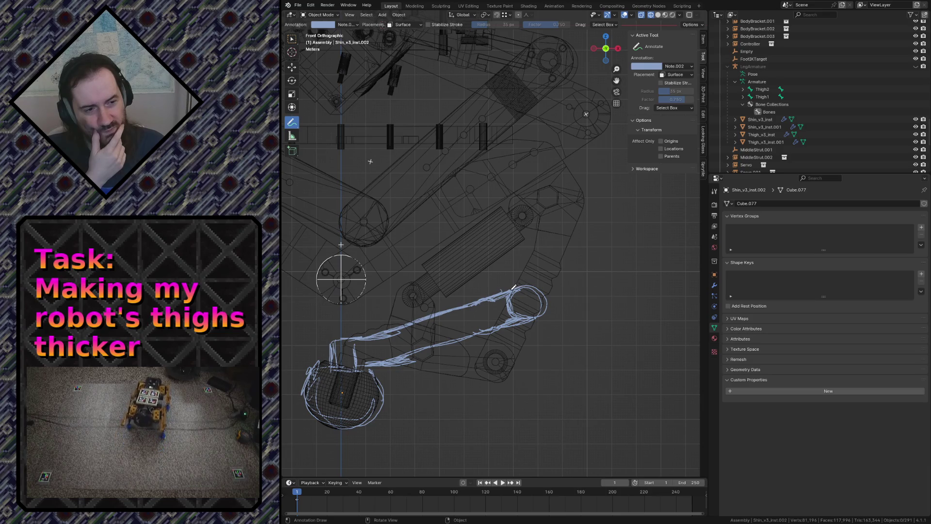
Switch to the red Note.001 layer and draw three pink strokes along the thigh's right side
{"action": "left_click", "coordinate": [666, 68]}
{"action": "left_click", "coordinate": [678, 101]}
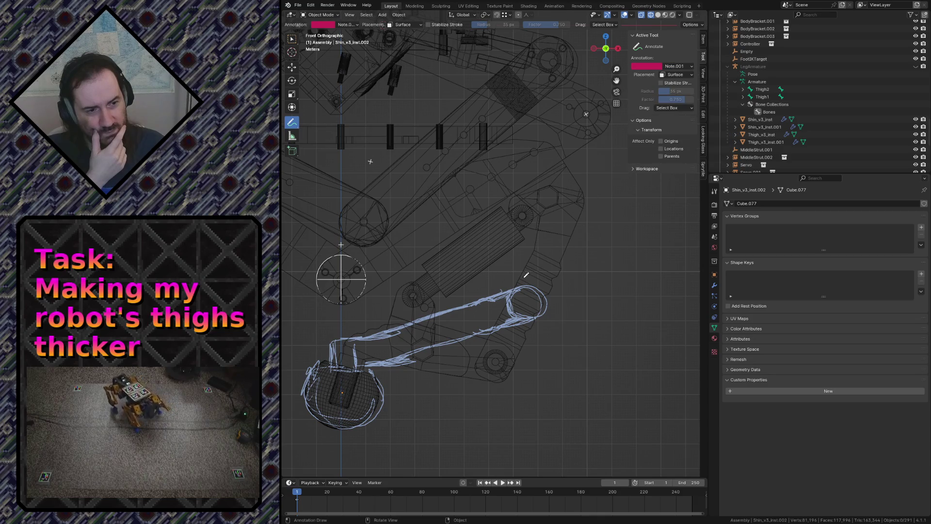
{"action": "mouse_move", "coordinate": [534, 247]}
{"action": "left_mouse_down"}
{"action": "mouse_move", "coordinate": [514, 286]}
{"action": "mouse_move", "coordinate": [577, 217]}
{"action": "left_mouse_up"}
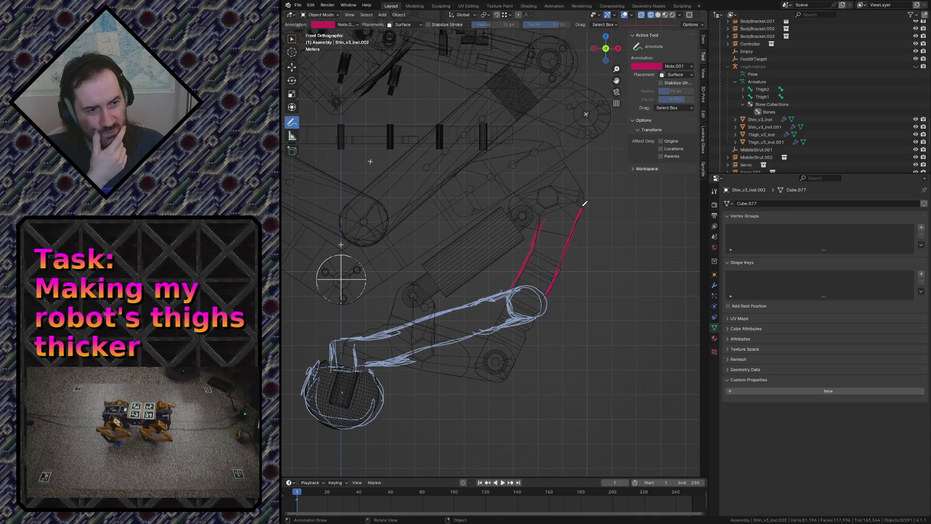
{"action": "left_click_drag", "start_coordinate": [583, 207], "coordinate": [562, 164]}
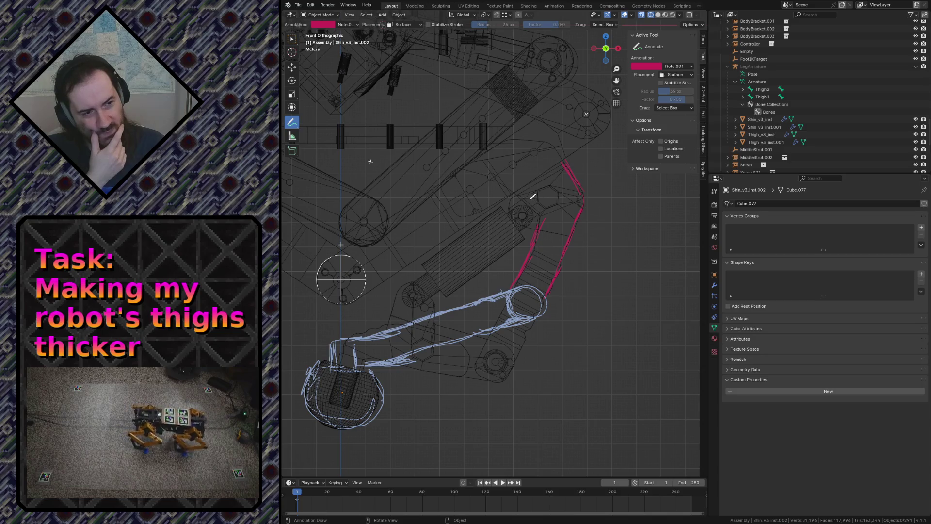
{"action": "left_click_drag", "start_coordinate": [521, 192], "coordinate": [540, 221]}
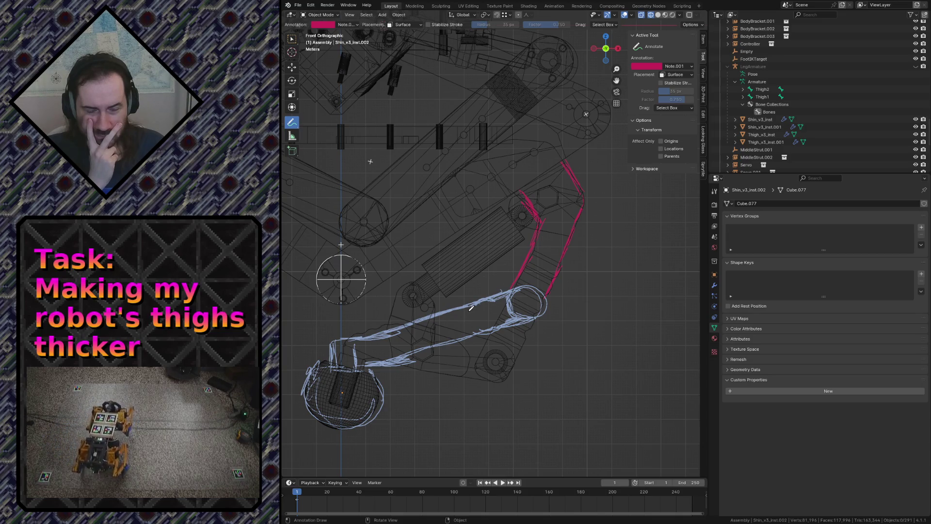
{"action": "key", "text": "shift+grave"}
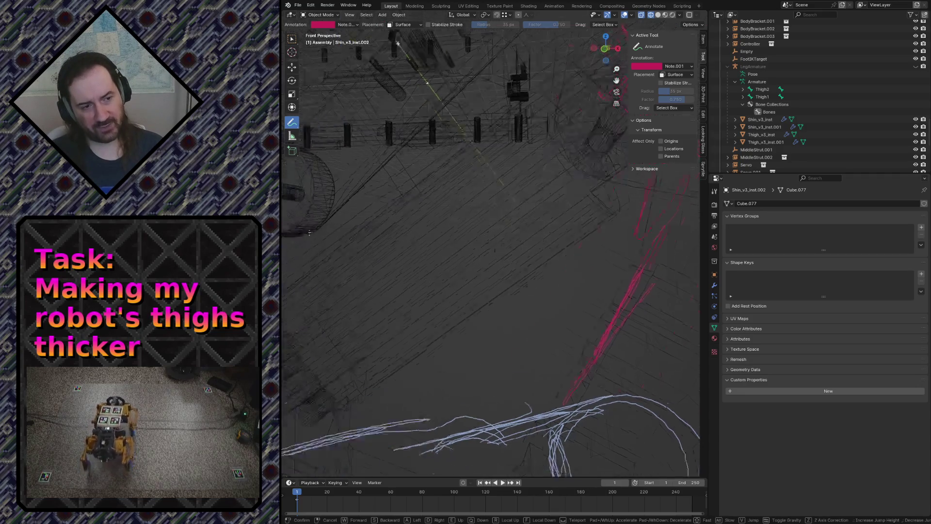
{"action": "left_click", "coordinate": [500, 253]}
{"action": "key", "text": "z"}
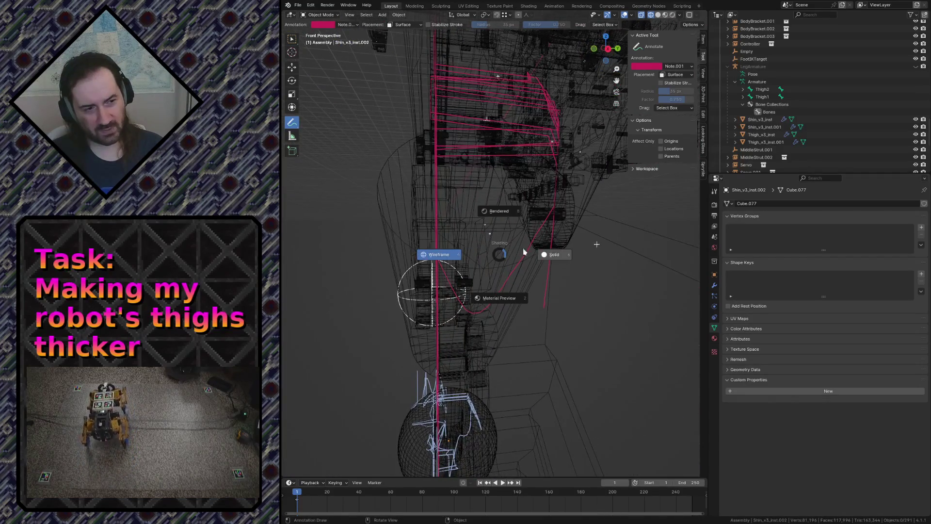
{"action": "left_click", "coordinate": [578, 264]}
{"action": "key", "text": "shift+grave"}
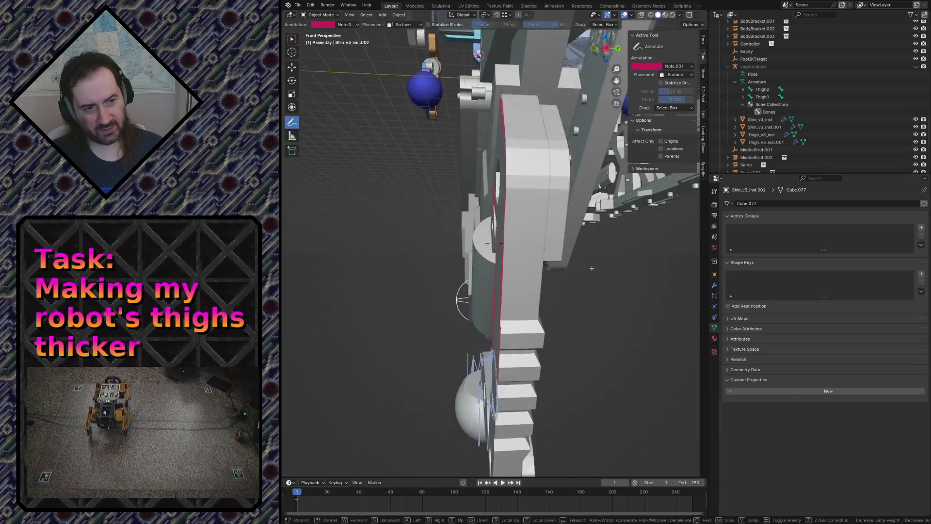
{"action": "key", "text": "s"}
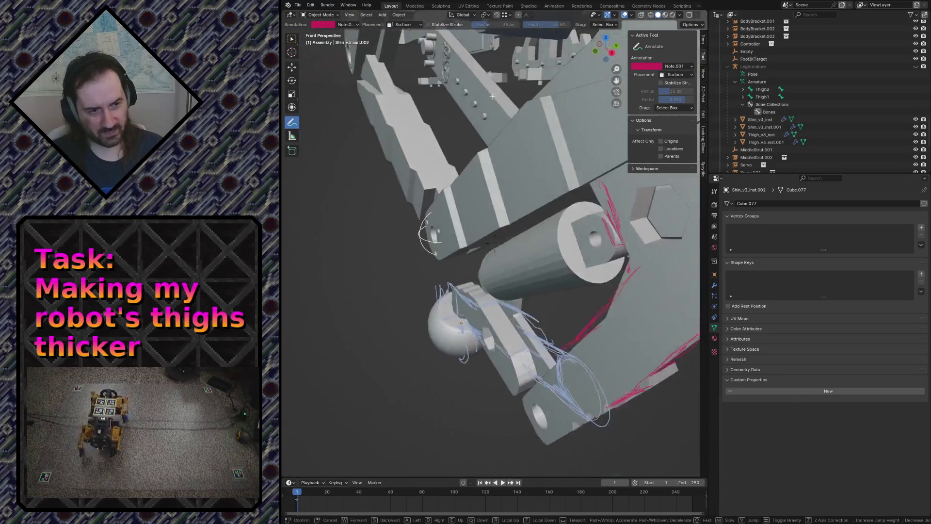
{"action": "key", "text": "w"}
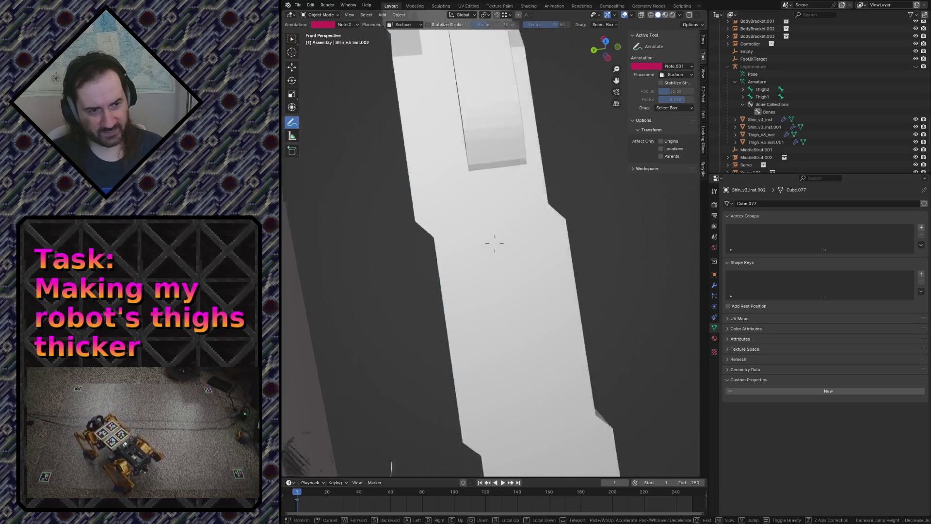
{"action": "key", "text": "s"}
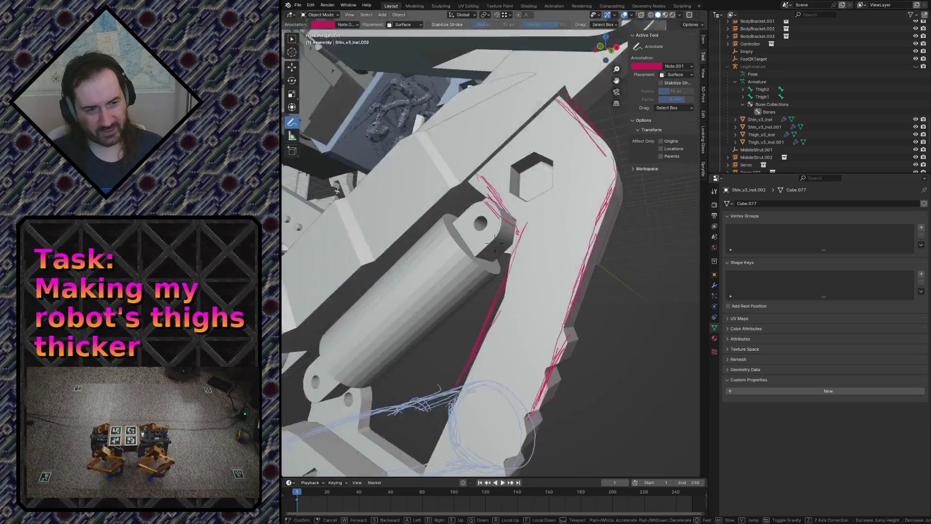
{"action": "left_click", "coordinate": [497, 243]}
{"action": "key", "text": "z"}
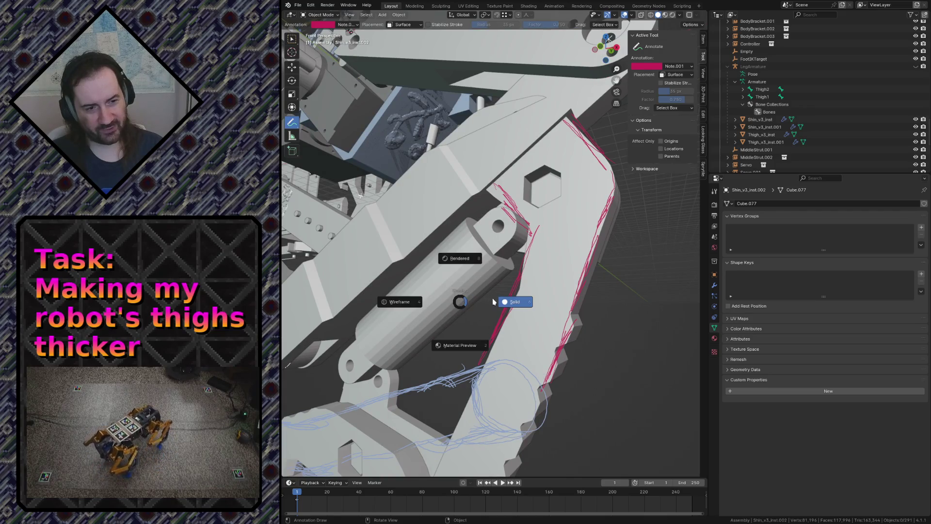
{"action": "left_click", "coordinate": [413, 309]}
{"action": "key", "text": "KP_1"}
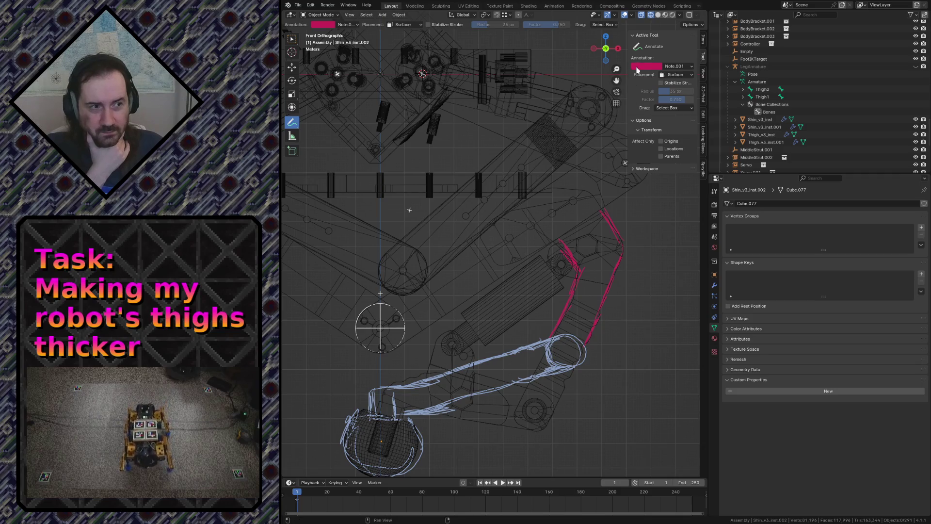
Make the green Note layer the active annotation layer
{"action": "left_click", "coordinate": [675, 66]}
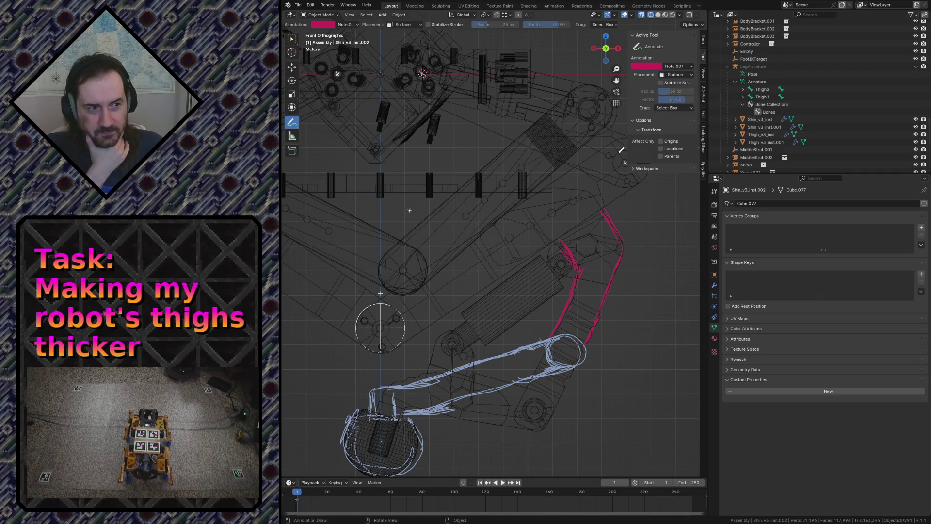
{"action": "left_click", "coordinate": [685, 69]}
{"action": "left_click", "coordinate": [670, 110]}
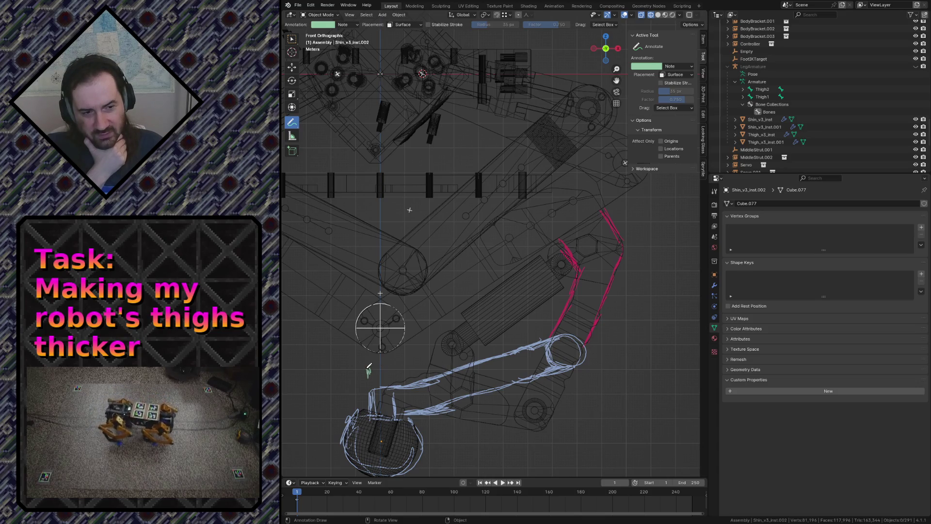
Draw green test strokes along the blue outline and undo the last one
{"action": "mouse_move", "coordinate": [368, 371]}
{"action": "left_mouse_down"}
{"action": "mouse_move", "coordinate": [397, 368]}
{"action": "mouse_move", "coordinate": [368, 377]}
{"action": "left_mouse_up"}
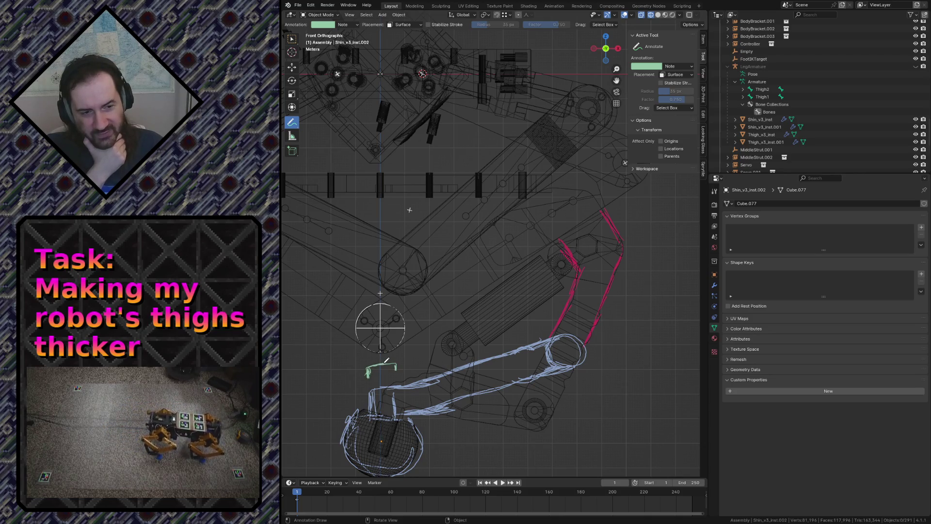
{"action": "left_click_drag", "start_coordinate": [398, 362], "coordinate": [516, 349]}
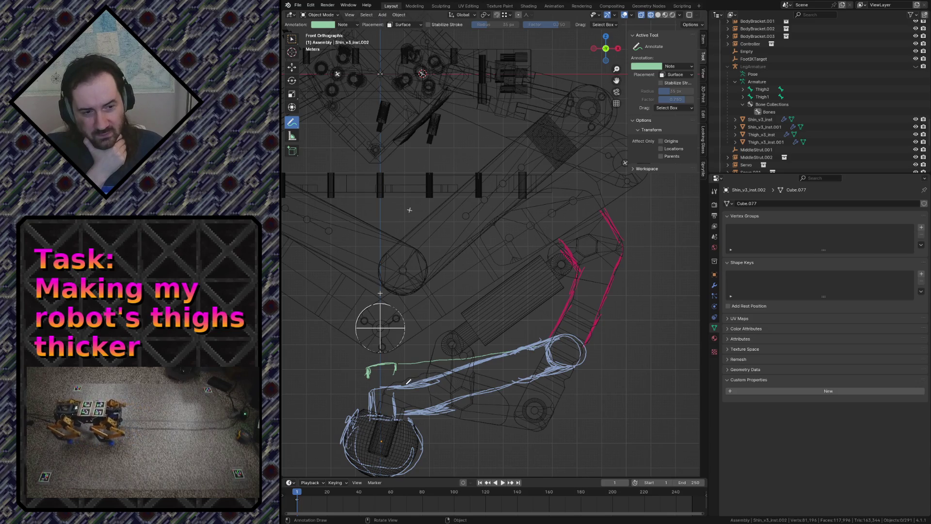
{"action": "left_click_drag", "start_coordinate": [471, 380], "coordinate": [548, 369]}
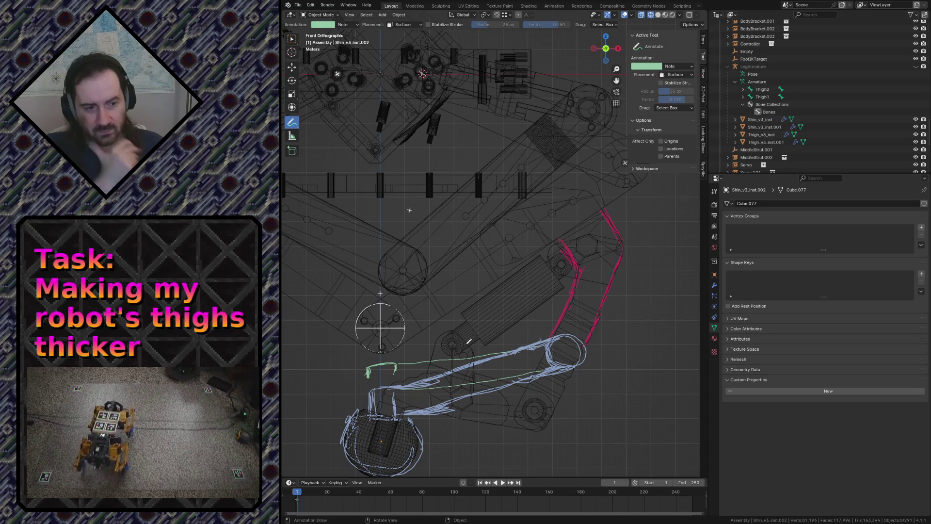
{"action": "key", "text": "ctrl+z"}
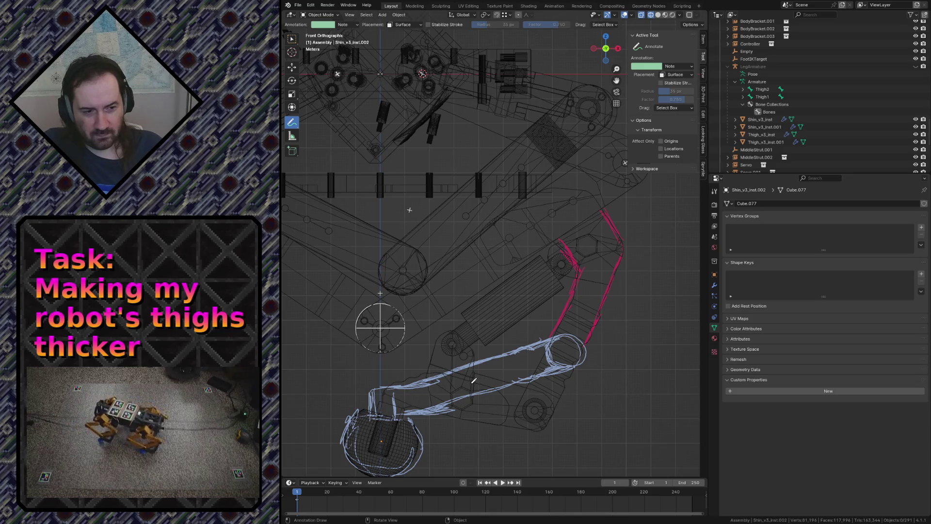
Undo the remaining green marks, re-snap to front view and draw an upright green outline around the joint
{"action": "left_click_drag", "start_coordinate": [482, 389], "coordinate": [472, 379]}
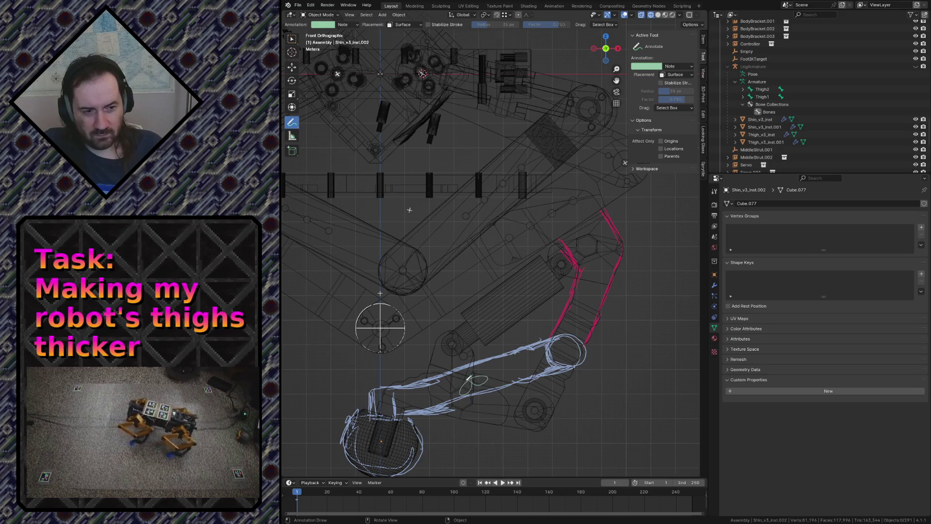
{"action": "key", "text": "ctrl+z"}
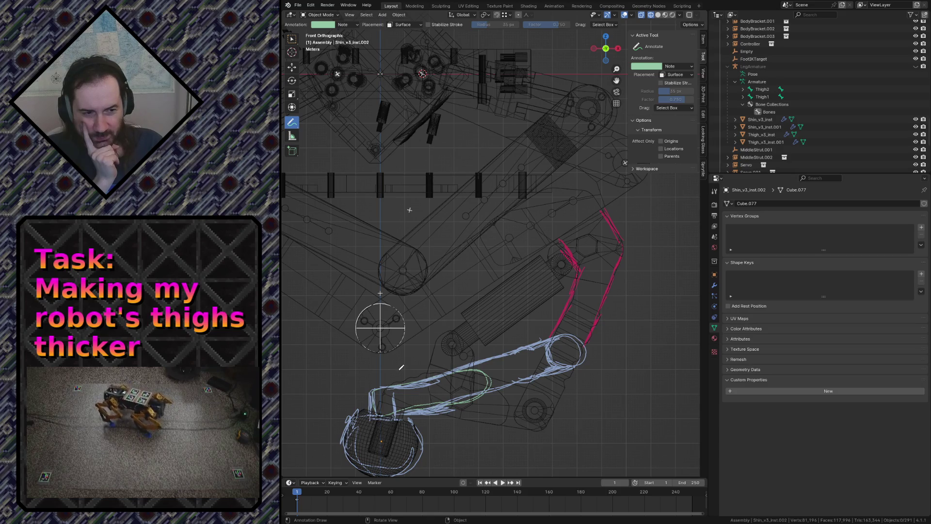
{"action": "key", "text": "ctrl+z"}
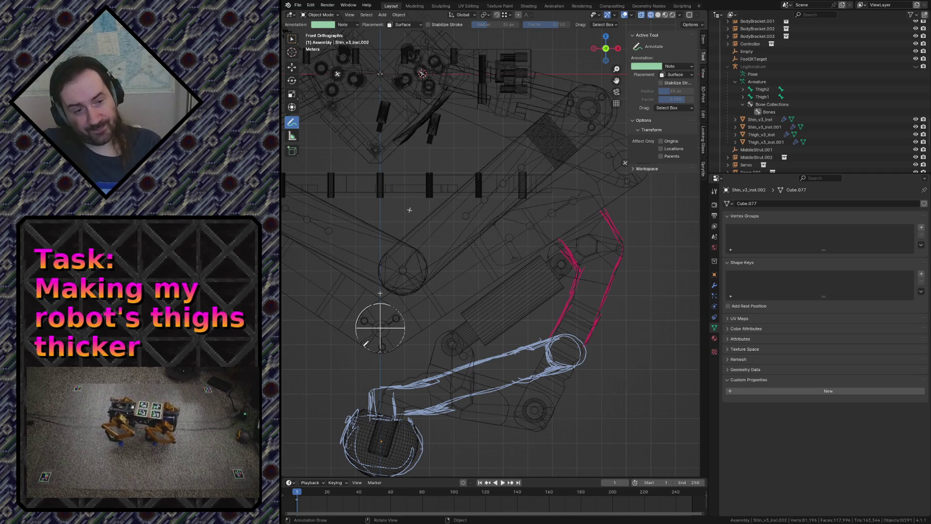
{"action": "middle_click_drag", "start_coordinate": [428, 264], "coordinate": [452, 255]}
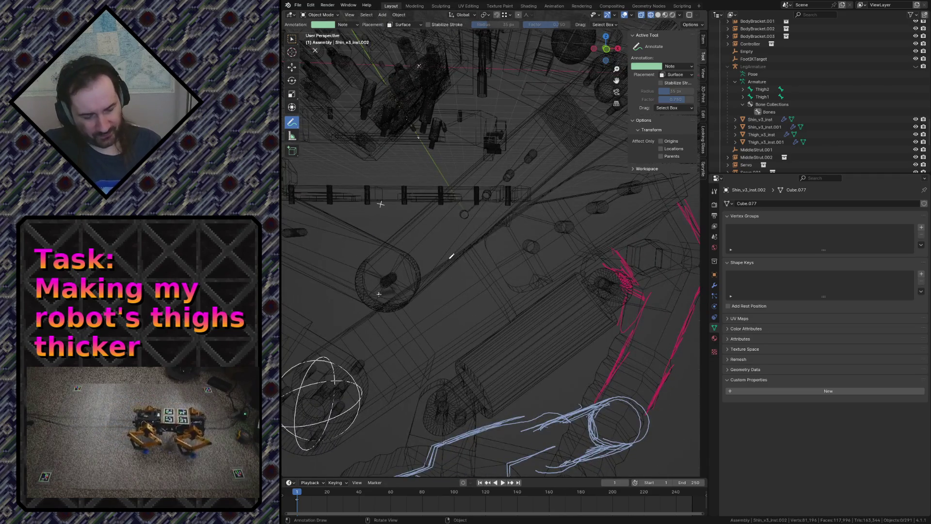
{"action": "key", "text": "KP_1"}
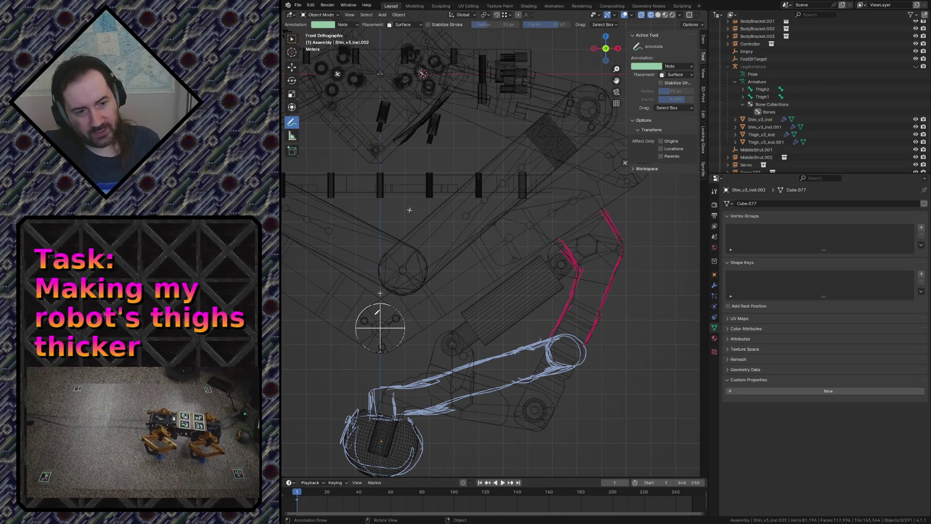
{"action": "mouse_move", "coordinate": [366, 251]}
{"action": "left_mouse_down"}
{"action": "mouse_move", "coordinate": [365, 339]}
{"action": "mouse_move", "coordinate": [410, 244]}
{"action": "left_mouse_up"}
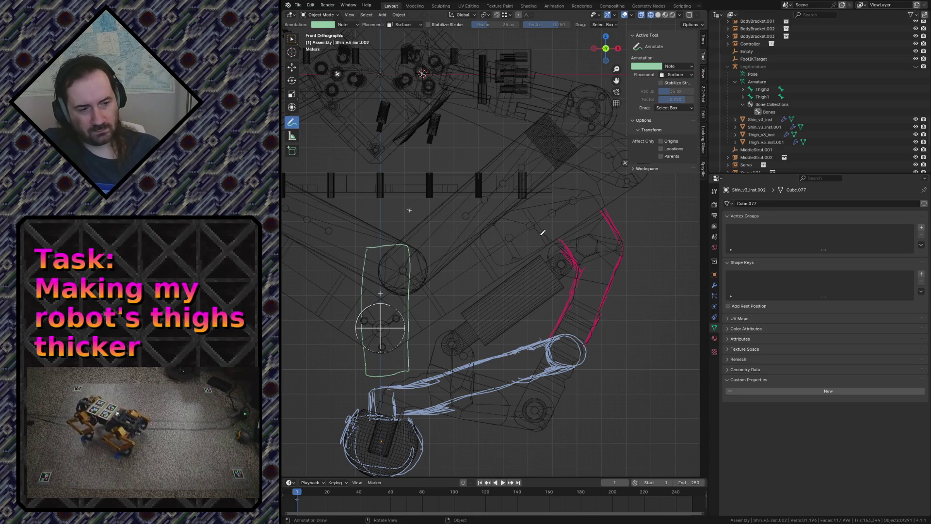
{"action": "scroll", "coordinate": [342, 241], "scroll_direction": "down", "scroll_amount": 4}
{"action": "scroll", "coordinate": [472, 318], "scroll_direction": "up", "scroll_amount": 3}
{"action": "scroll", "coordinate": [472, 318], "scroll_direction": "down", "scroll_amount": 3}
{"action": "scroll", "coordinate": [471, 318], "scroll_direction": "up", "scroll_amount": 3}
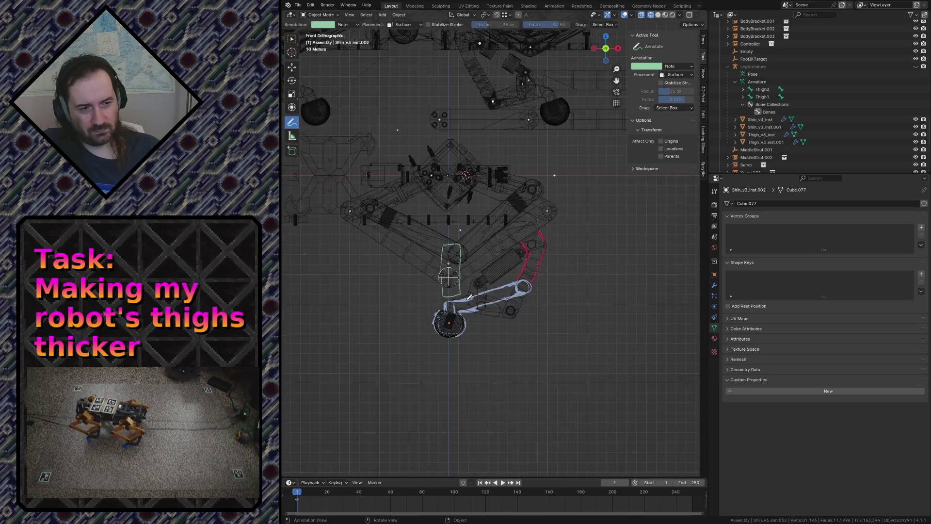
{"action": "scroll", "coordinate": [472, 317], "scroll_direction": "down", "scroll_amount": 1}
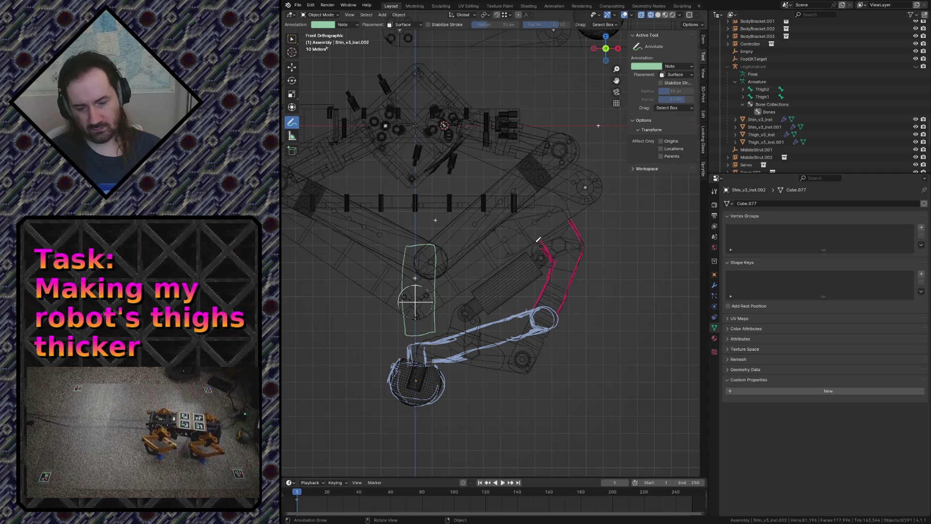
{"action": "key", "text": "shift+grave"}
{"action": "key", "text": "w"}
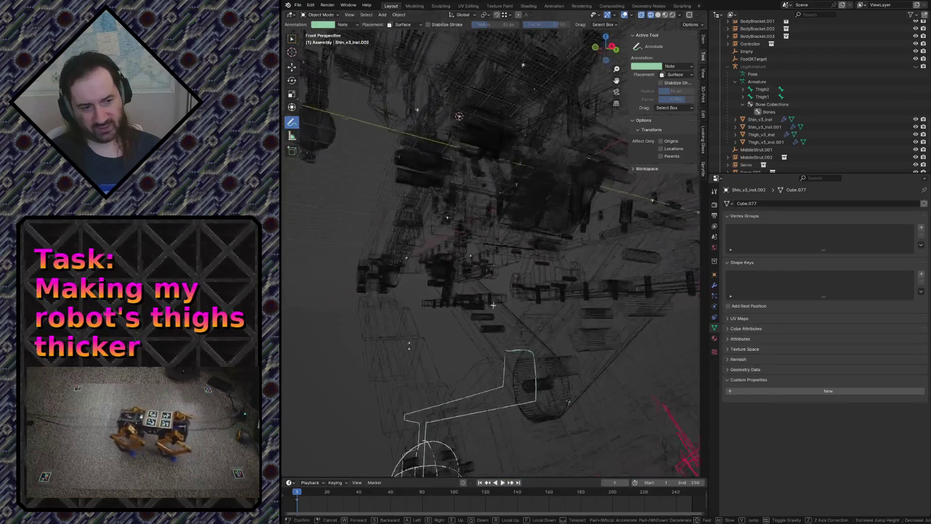
{"action": "key", "text": "w"}
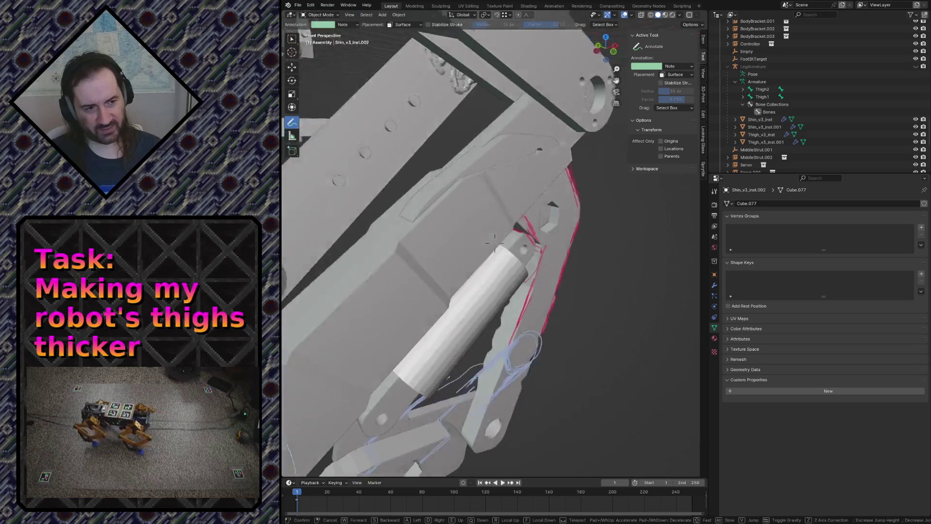
{"action": "key", "text": "w"}
{"action": "left_click", "coordinate": [594, 244]}
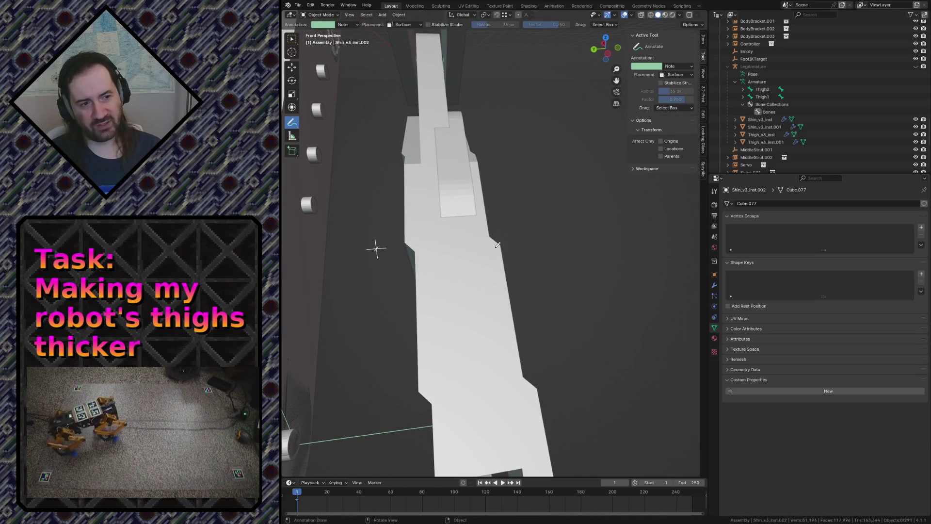
{"action": "key", "text": "shift+grave"}
{"action": "key", "text": "s"}
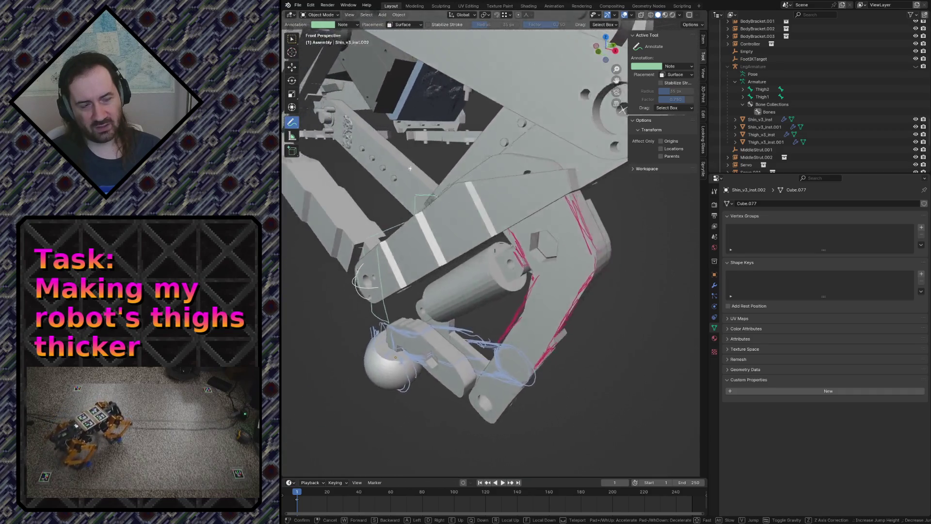
{"action": "key", "text": "w"}
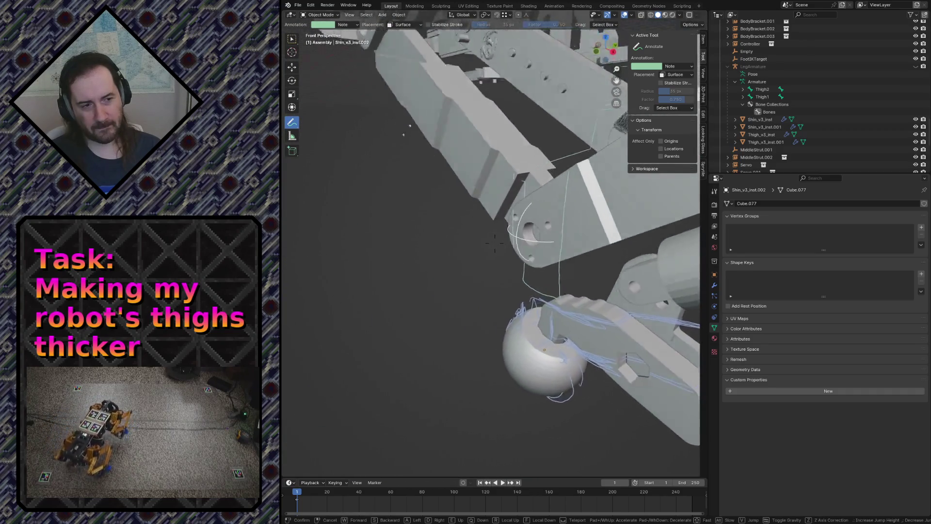
{"action": "key", "text": "s"}
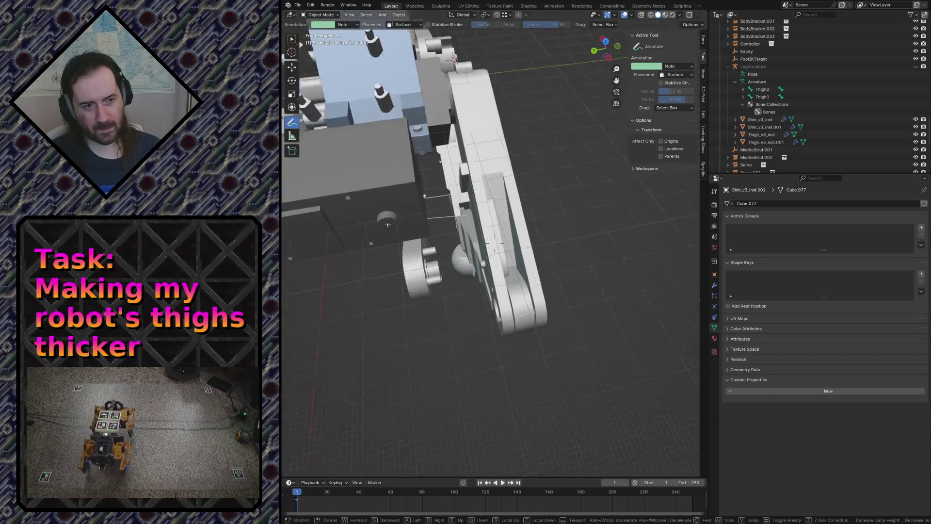
{"action": "key", "text": "w"}
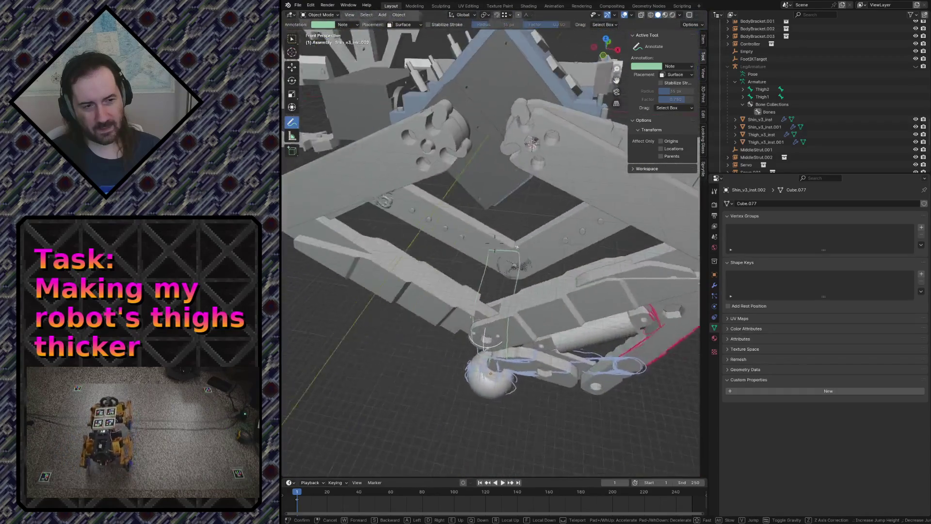
{"action": "key", "text": "s"}
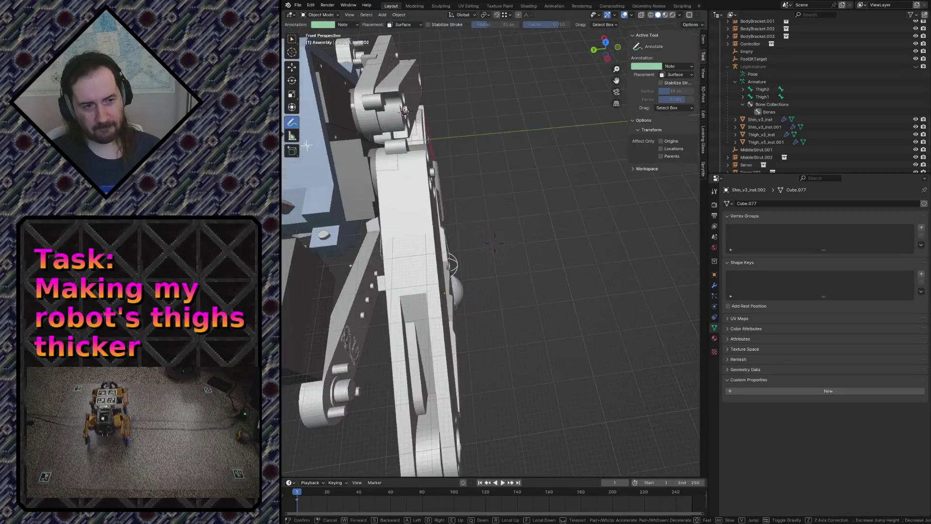
{"action": "key", "text": "w"}
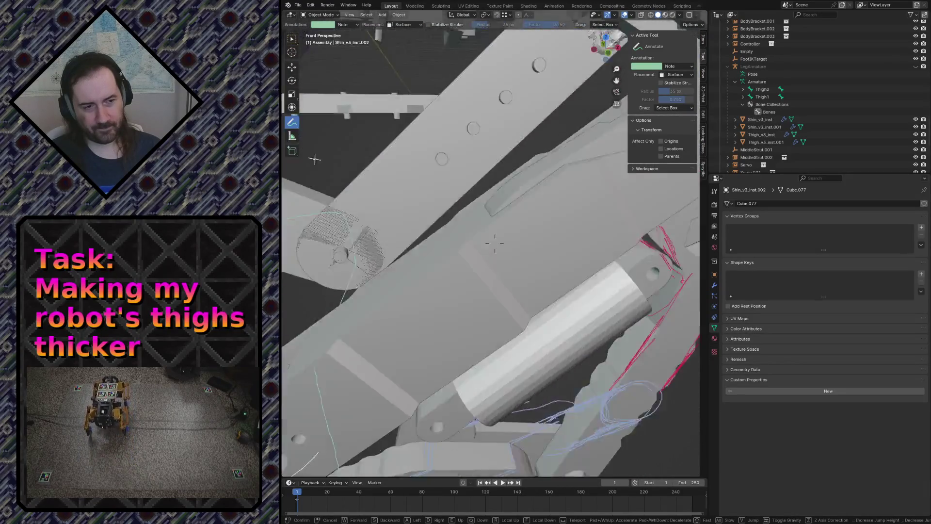
{"action": "key", "text": "s"}
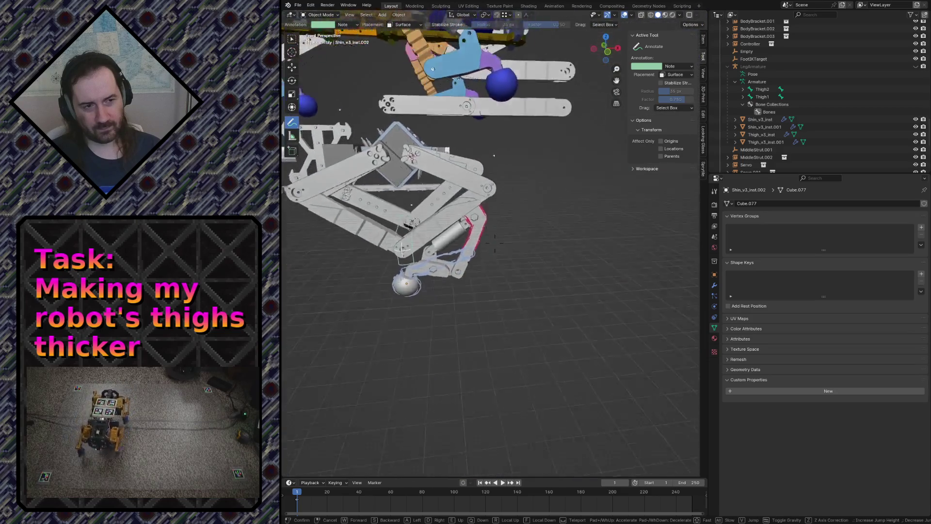
{"action": "key", "text": "w"}
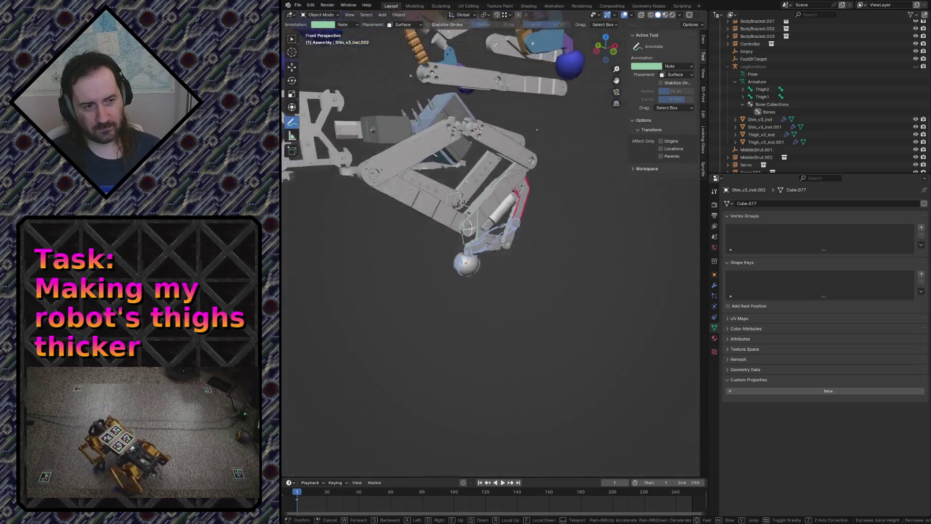
{"action": "key", "text": "w"}
{"action": "key", "text": "s"}
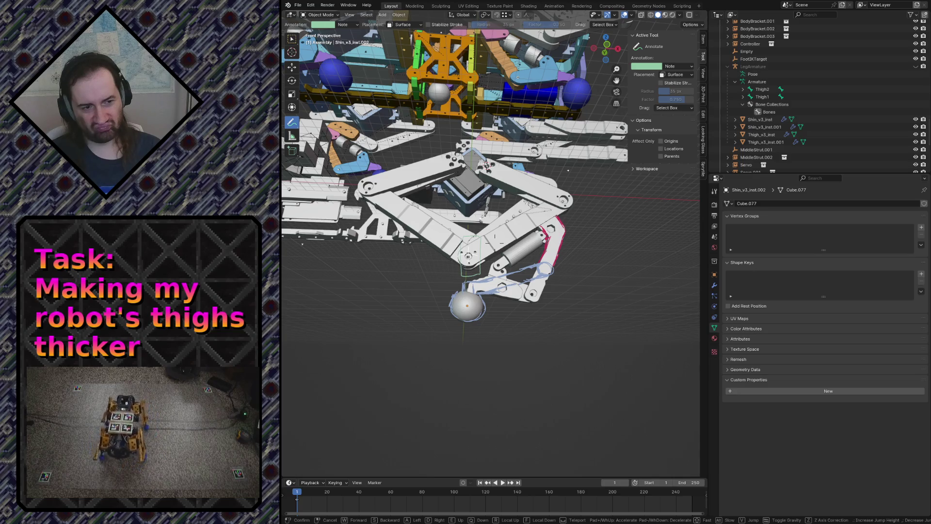
{"action": "key", "text": "w"}
{"action": "key", "text": "s"}
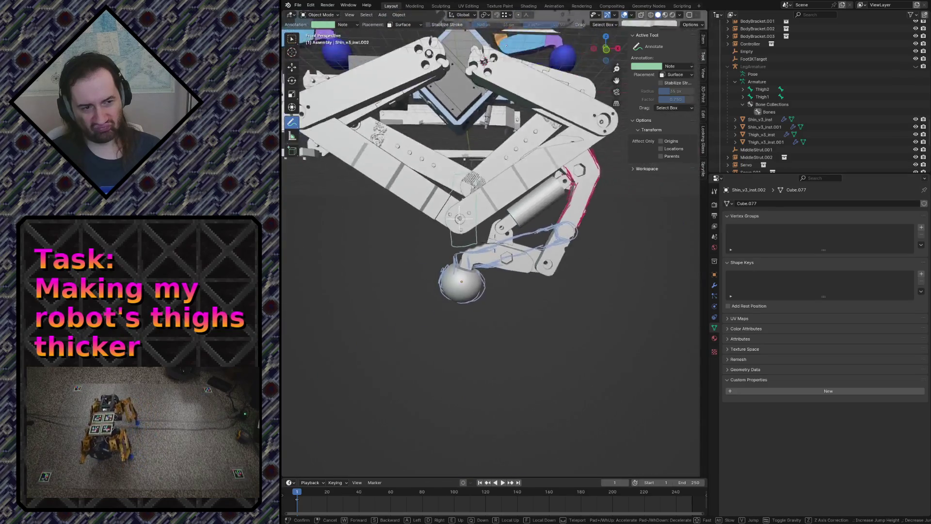
{"action": "key", "text": "w"}
{"action": "left_click", "coordinate": [509, 241]}
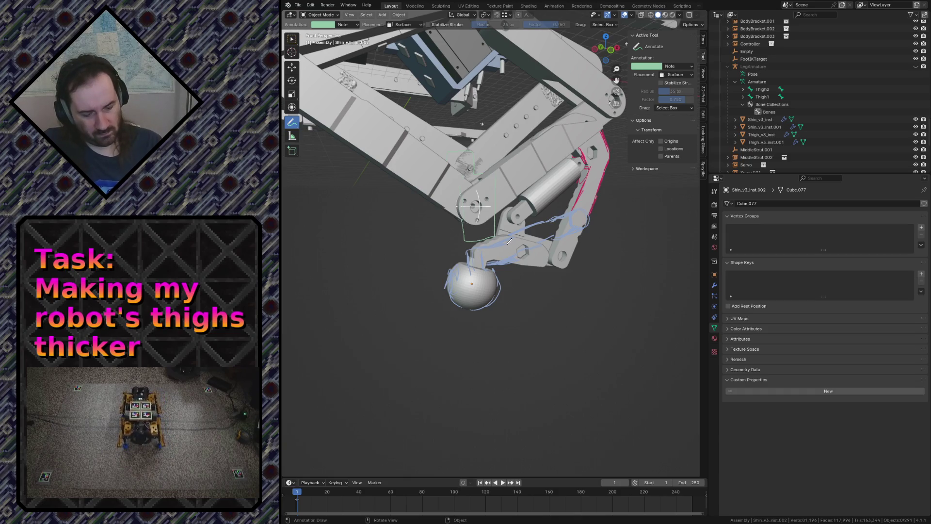
{"action": "key", "text": "KP_1"}
{"action": "scroll", "coordinate": [506, 242], "scroll_direction": "up", "scroll_amount": 2}
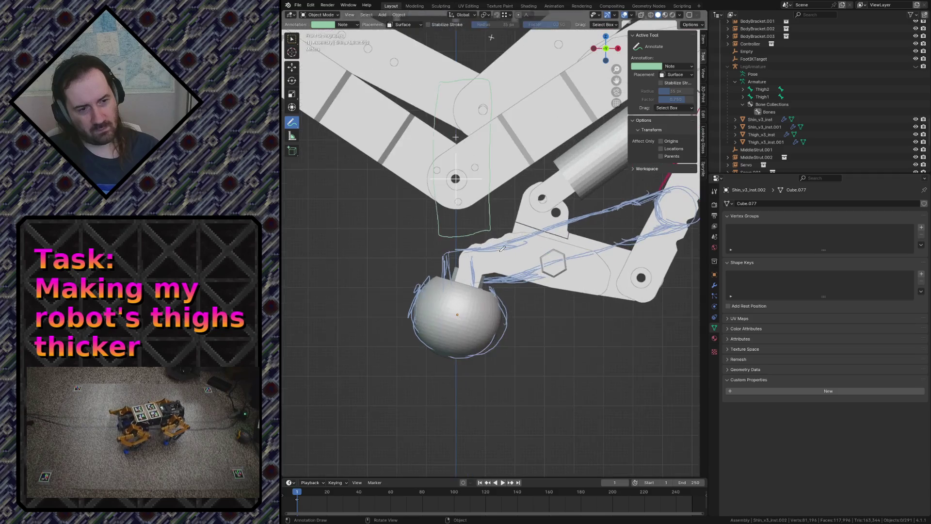
{"action": "scroll", "coordinate": [488, 247], "scroll_direction": "up", "scroll_amount": 2}
{"action": "scroll", "coordinate": [474, 251], "scroll_direction": "up", "scroll_amount": 2}
{"action": "key", "text": "z"}
{"action": "left_click", "coordinate": [464, 251]}
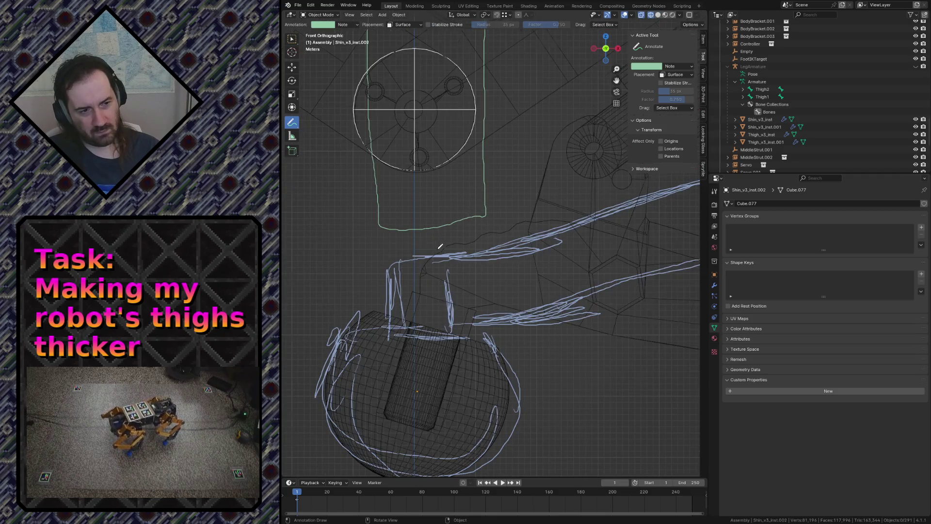
{"action": "scroll", "coordinate": [441, 249], "scroll_direction": "down", "scroll_amount": 2}
{"action": "scroll", "coordinate": [450, 244], "scroll_direction": "down", "scroll_amount": 2}
{"action": "scroll", "coordinate": [449, 243], "scroll_direction": "up", "scroll_amount": 1}
{"action": "scroll", "coordinate": [510, 240], "scroll_direction": "up", "scroll_amount": 1}
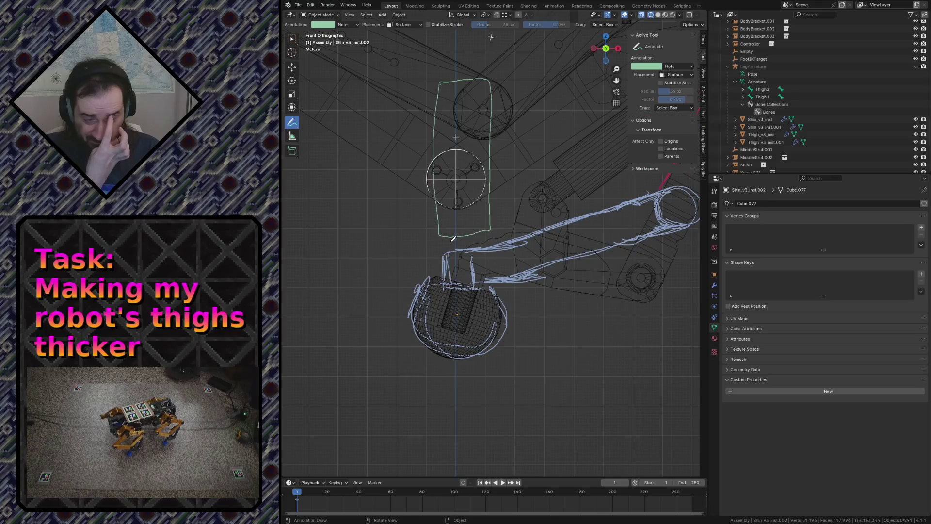
{"action": "key", "text": "z"}
{"action": "left_click", "coordinate": [584, 238]}
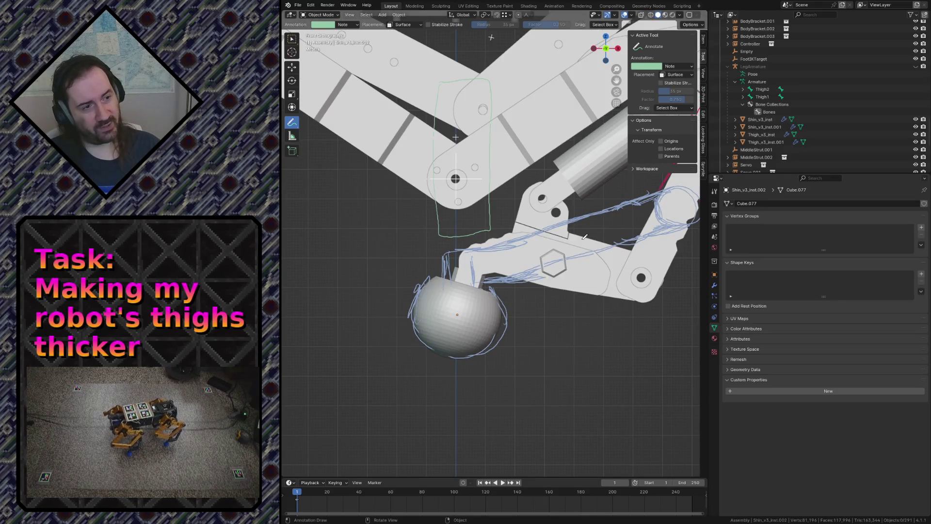
{"action": "middle_click_drag", "start_coordinate": [708, 75], "coordinate": [724, 92]}
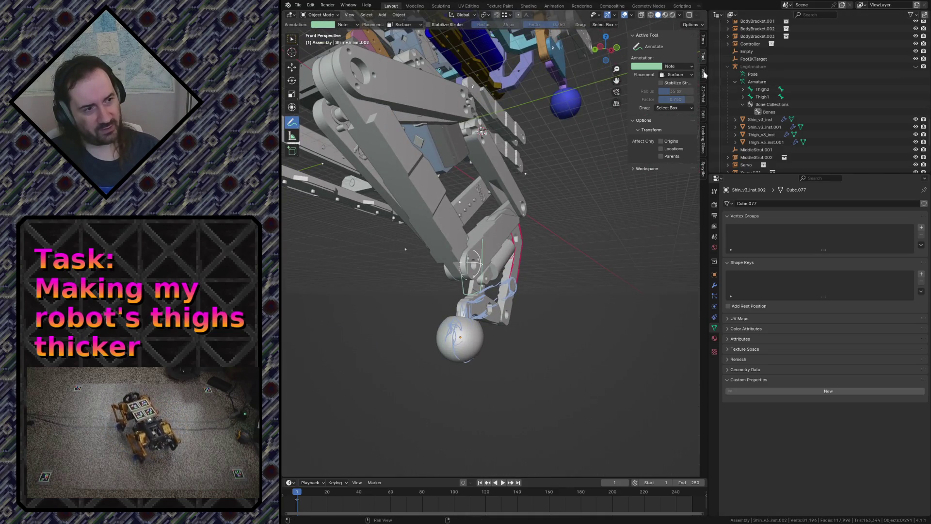
Show the View sidebar tab, nudge the 3D cursor Y value and fly around before returning to front view
{"action": "left_click", "coordinate": [703, 73]}
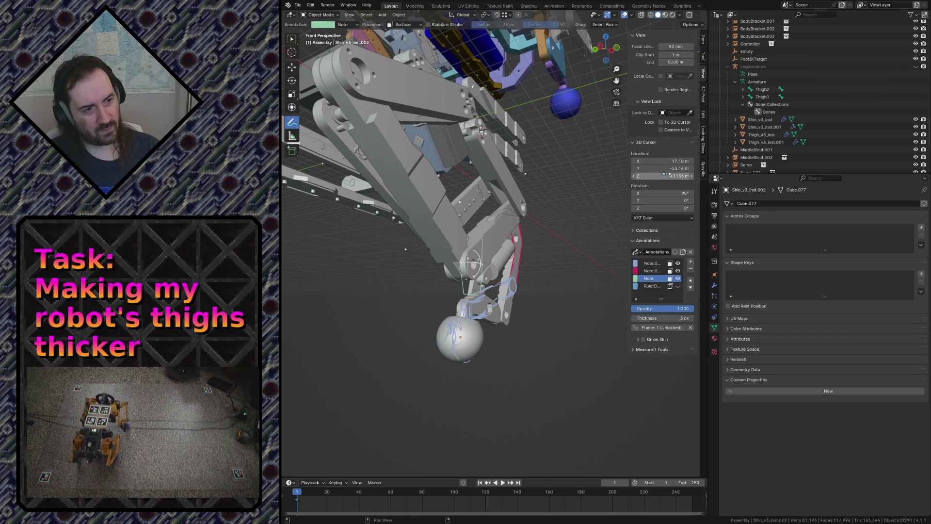
{"action": "mouse_move", "coordinate": [676, 168]}
{"action": "left_mouse_down"}
{"action": "mouse_move", "coordinate": [699, 168]}
{"action": "mouse_move", "coordinate": [676, 168]}
{"action": "left_mouse_up"}
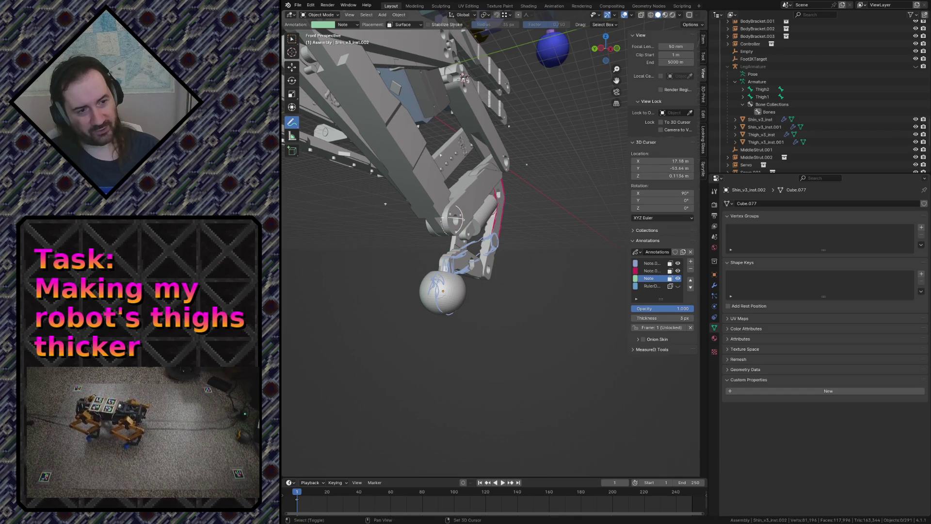
{"action": "scroll", "coordinate": [542, 224], "scroll_direction": "up", "scroll_amount": 3}
{"action": "scroll", "coordinate": [542, 225], "scroll_direction": "up", "scroll_amount": 2}
{"action": "key", "text": "shift+grave"}
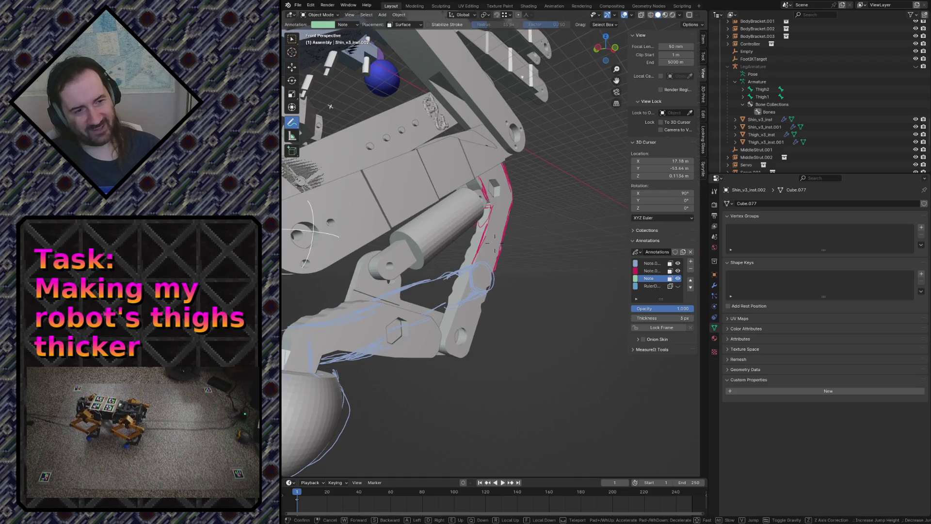
{"action": "key", "text": "Escape"}
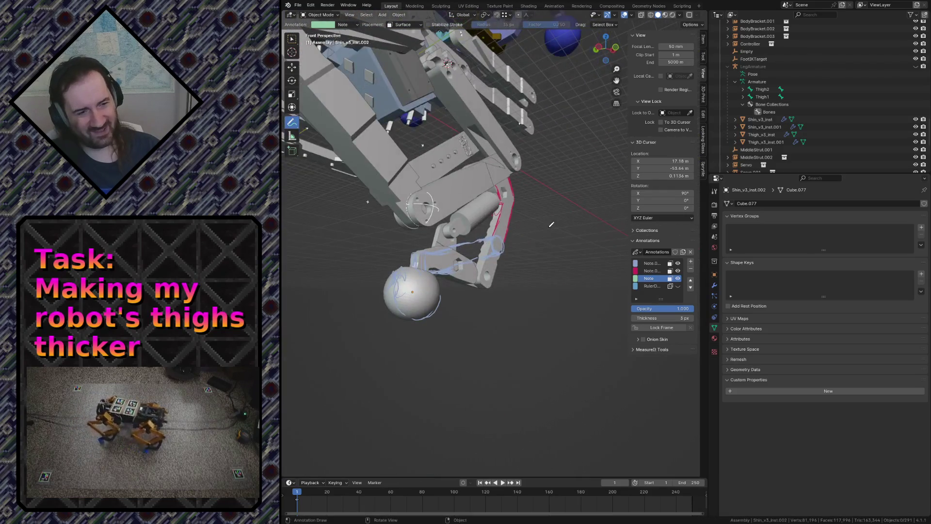
{"action": "key", "text": "KP_1"}
Hide and unhide all objects, orbit to an angled view and bring up the shading choices
{"action": "key", "text": "h"}
{"action": "key", "text": "alt+h"}
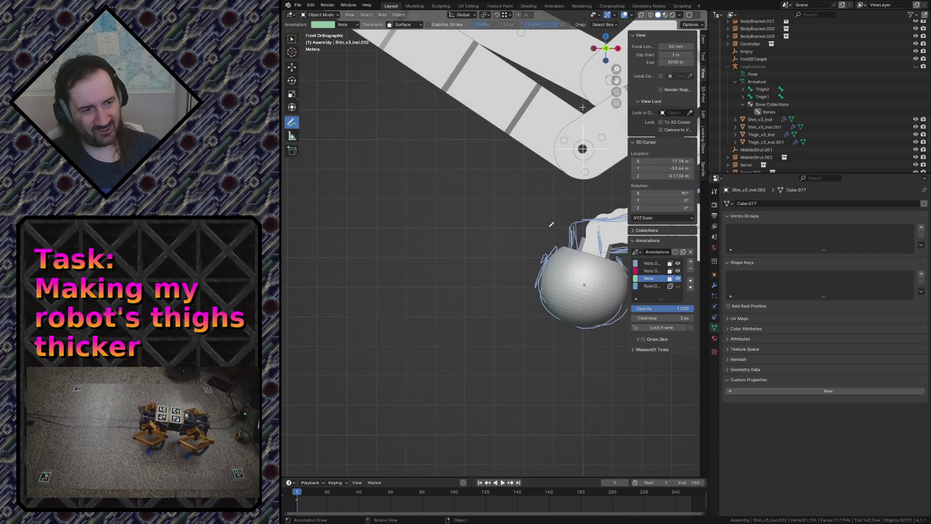
{"action": "mouse_move", "coordinate": [552, 225]}
{"action": "middle_mouse_down"}
{"action": "mouse_move", "coordinate": [443, 218]}
{"action": "mouse_move", "coordinate": [406, 228]}
{"action": "middle_mouse_up"}
{"action": "key", "text": "z"}
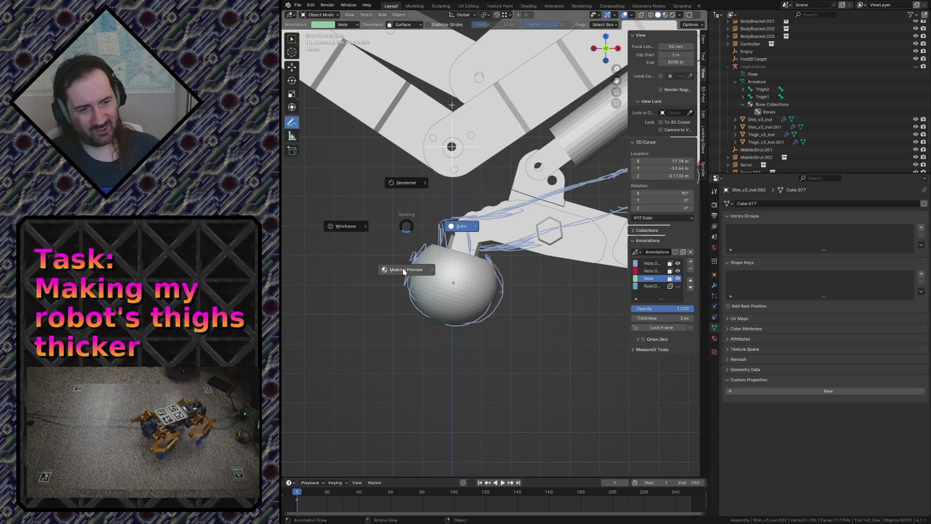
Switch to wireframe display and trace green annotation strokes along the thigh
{"action": "left_click", "coordinate": [344, 227]}
{"action": "scroll", "coordinate": [485, 193], "scroll_direction": "down", "scroll_amount": 2}
{"action": "scroll", "coordinate": [485, 192], "scroll_direction": "down", "scroll_amount": 2}
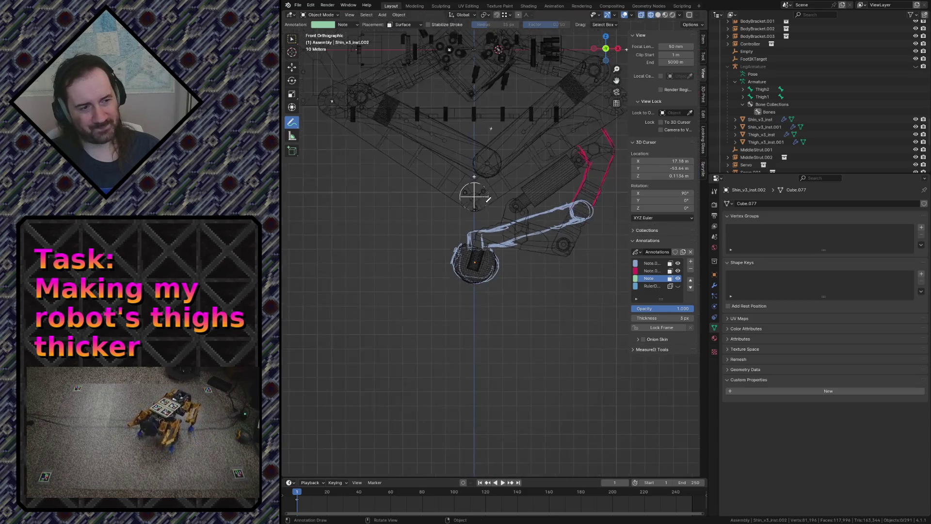
{"action": "middle_click_drag", "start_coordinate": [524, 183], "coordinate": [503, 239], "text": "shift"}
{"action": "scroll", "coordinate": [502, 239], "scroll_direction": "up", "scroll_amount": 2}
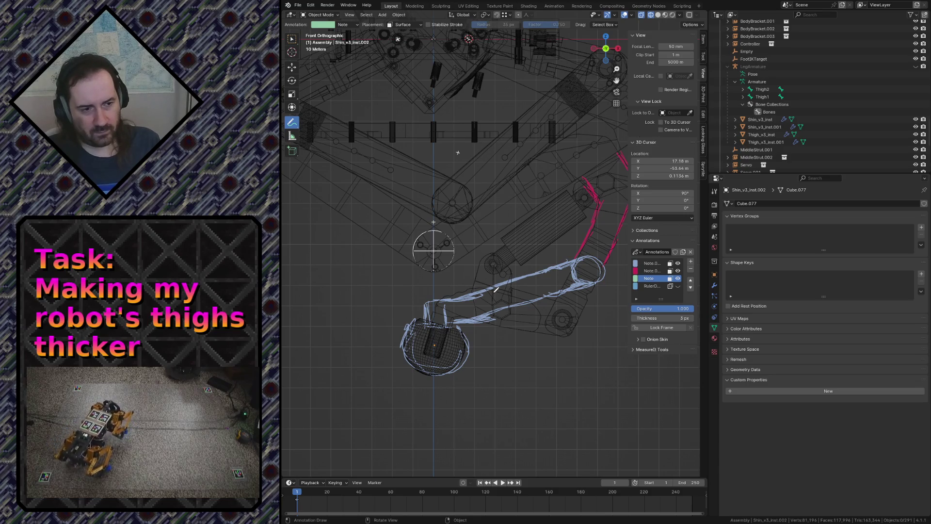
{"action": "left_click_drag", "start_coordinate": [544, 275], "coordinate": [522, 288]}
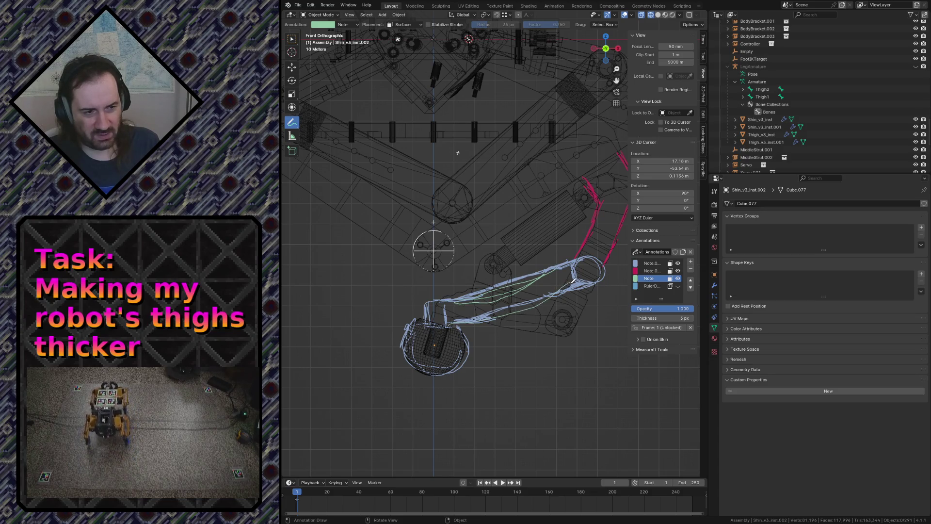
{"action": "mouse_move", "coordinate": [573, 279]}
{"action": "left_mouse_down"}
{"action": "mouse_move", "coordinate": [484, 317]}
{"action": "mouse_move", "coordinate": [529, 309]}
{"action": "mouse_move", "coordinate": [466, 297]}
{"action": "left_mouse_up"}
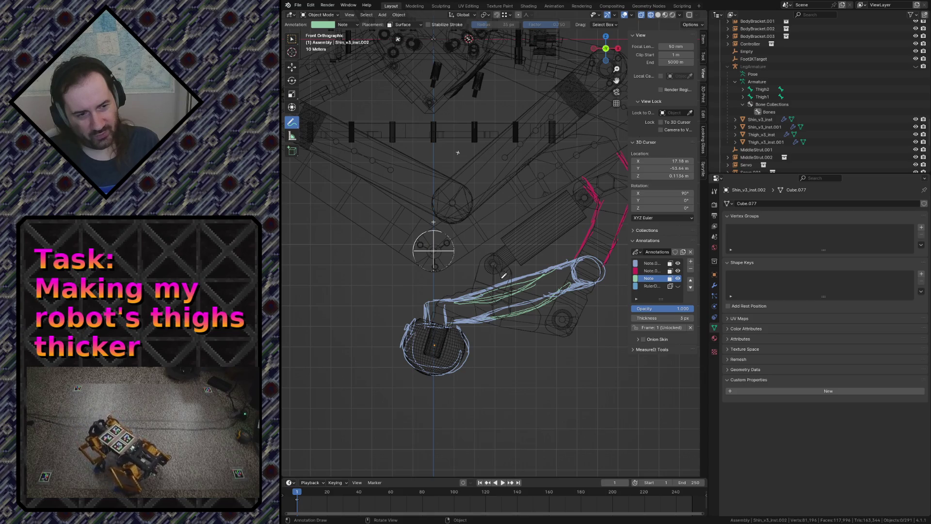
Show the Annotate tool settings with the active annotation layer in the sidebar
{"action": "left_click", "coordinate": [704, 57]}
{"action": "left_click", "coordinate": [679, 68]}
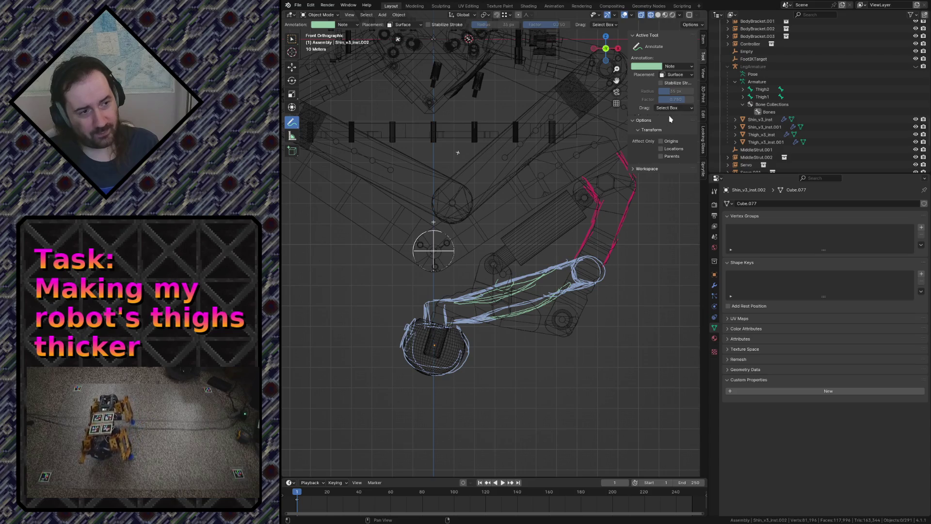
Make the red Note.001 layer the active annotation layer
{"action": "left_click", "coordinate": [674, 66]}
{"action": "left_click", "coordinate": [634, 100]}
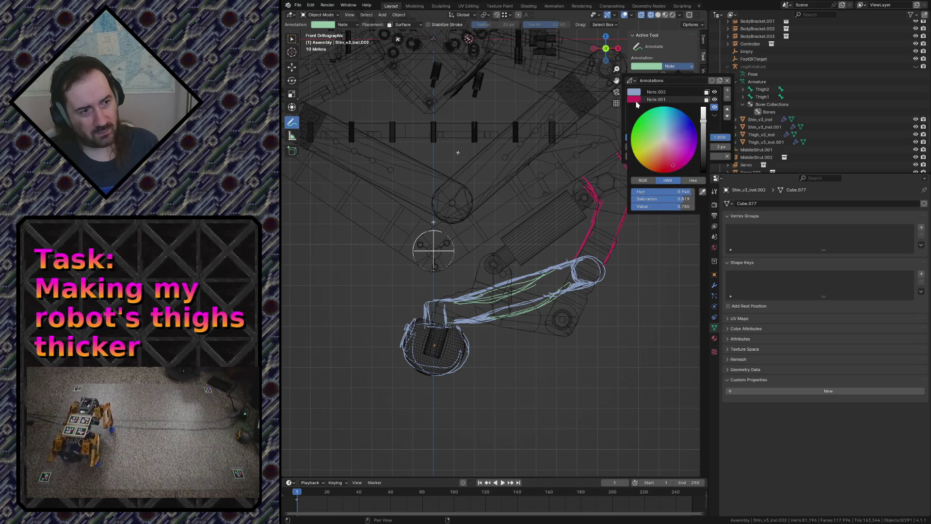
{"action": "left_click", "coordinate": [653, 100]}
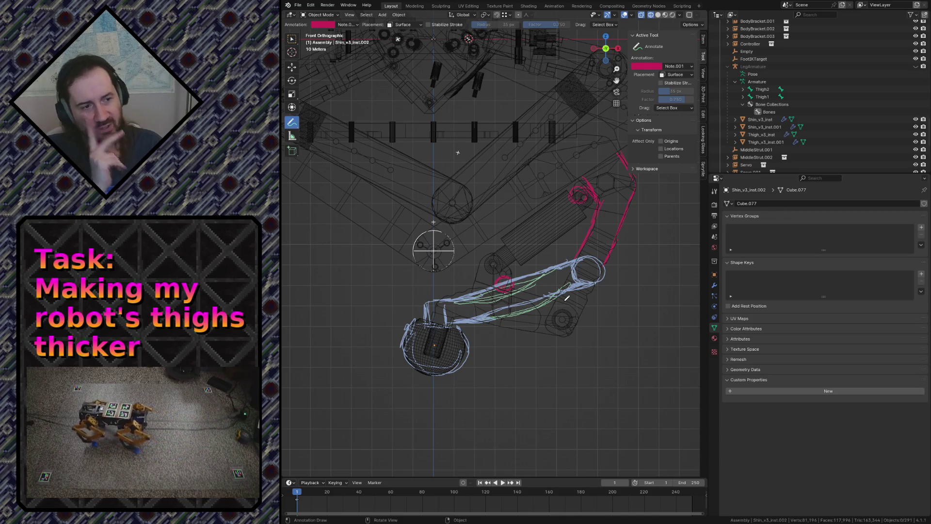
{"action": "scroll", "coordinate": [571, 298], "scroll_direction": "down", "scroll_amount": 4}
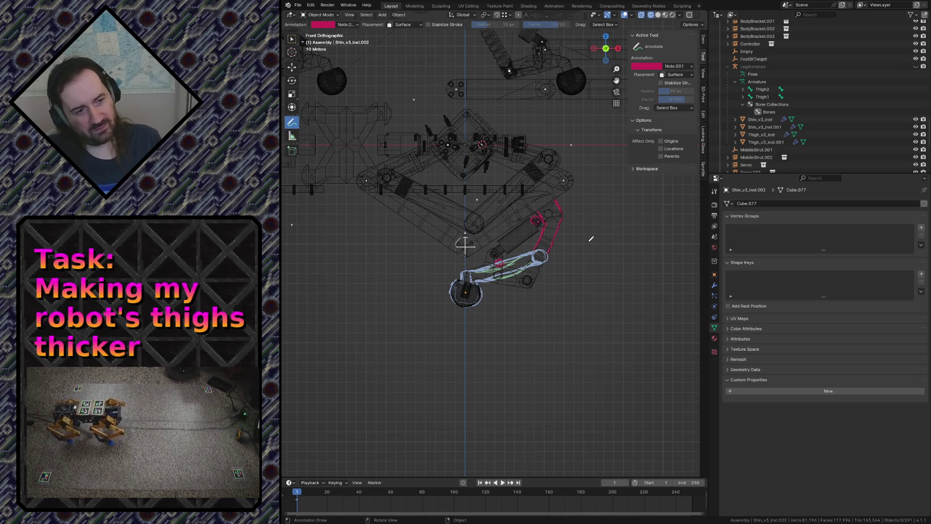
Sketch a red trial capsule outline beside the thigh, undo it, and reopen the layer list
{"action": "mouse_move", "coordinate": [559, 205]}
{"action": "left_mouse_down"}
{"action": "mouse_move", "coordinate": [586, 232]}
{"action": "mouse_move", "coordinate": [576, 193]}
{"action": "left_mouse_up"}
{"action": "left_click_drag", "start_coordinate": [574, 225], "coordinate": [580, 232]}
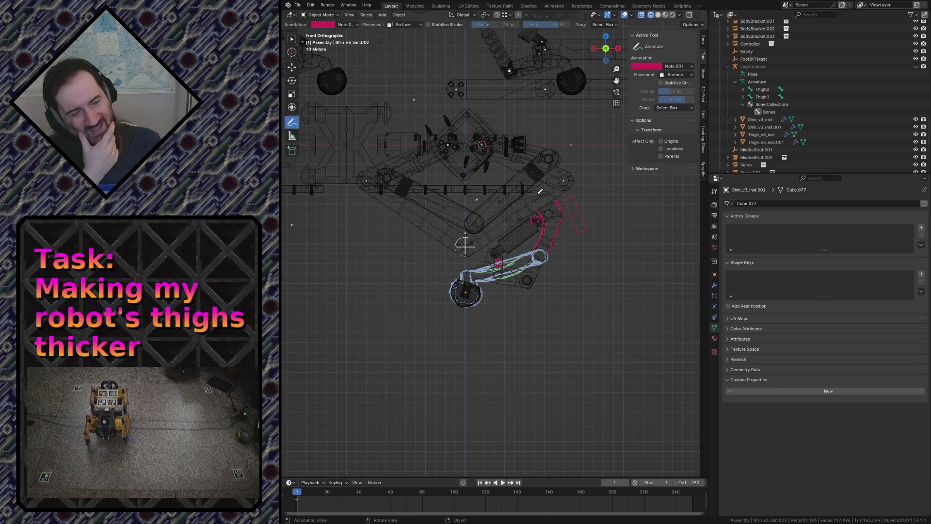
{"action": "key", "text": "ctrl+z"}
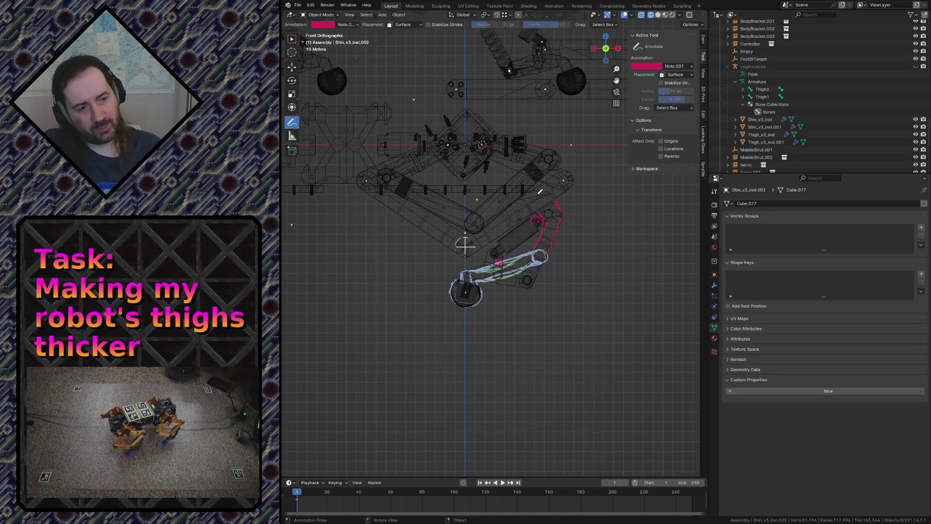
{"action": "scroll", "coordinate": [495, 236], "scroll_direction": "up", "scroll_amount": 3}
{"action": "scroll", "coordinate": [501, 235], "scroll_direction": "up", "scroll_amount": 1}
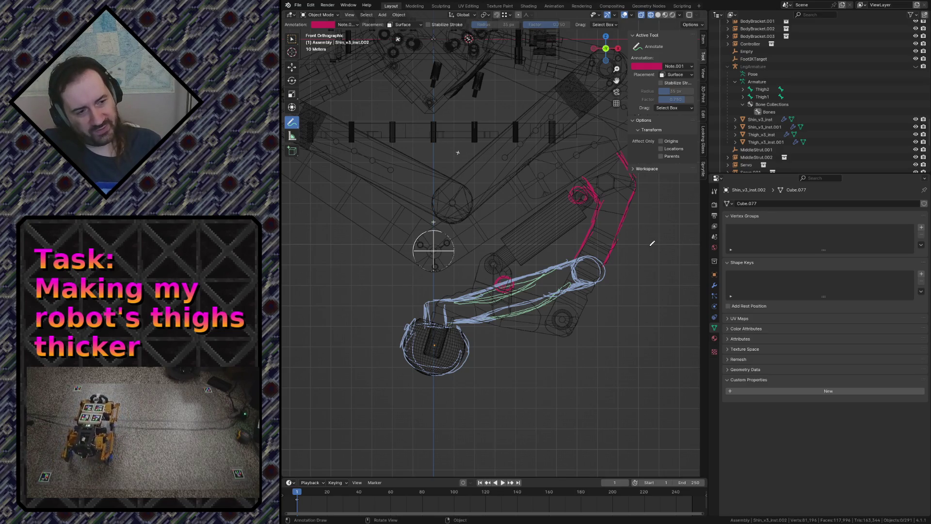
{"action": "left_click", "coordinate": [666, 67]}
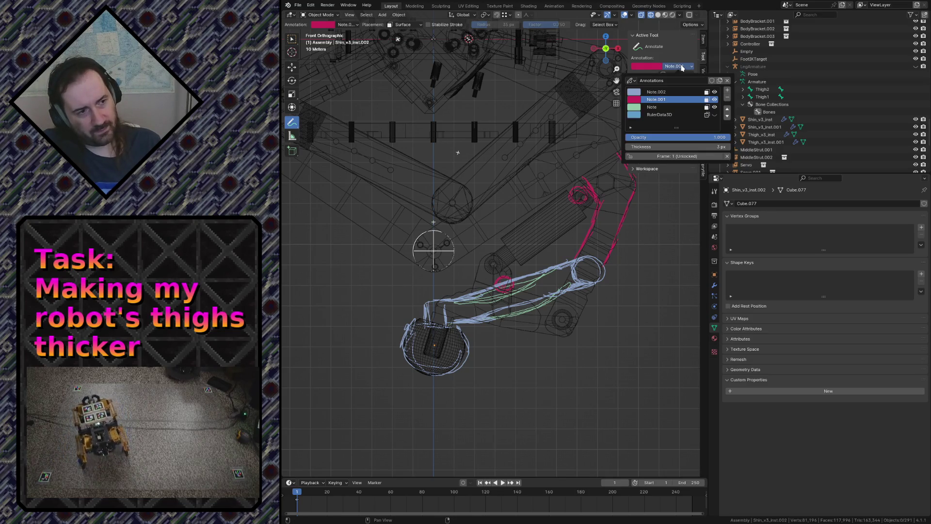
Activate the blue Note.002 layer and trial blue loops around the leg, undoing the misdrawn ones
{"action": "left_click", "coordinate": [662, 93]}
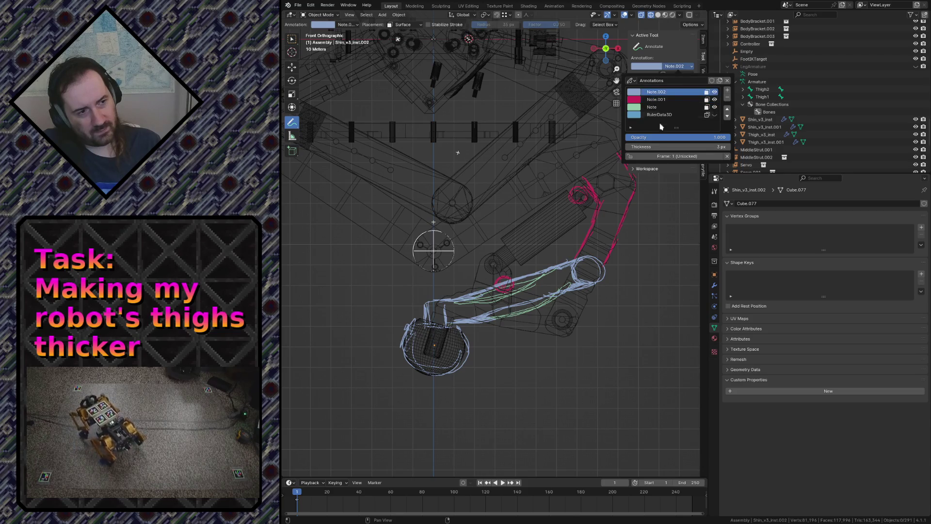
{"action": "mouse_move", "coordinate": [660, 229]}
{"action": "left_mouse_down"}
{"action": "mouse_move", "coordinate": [660, 252]}
{"action": "mouse_move", "coordinate": [662, 243]}
{"action": "left_mouse_up"}
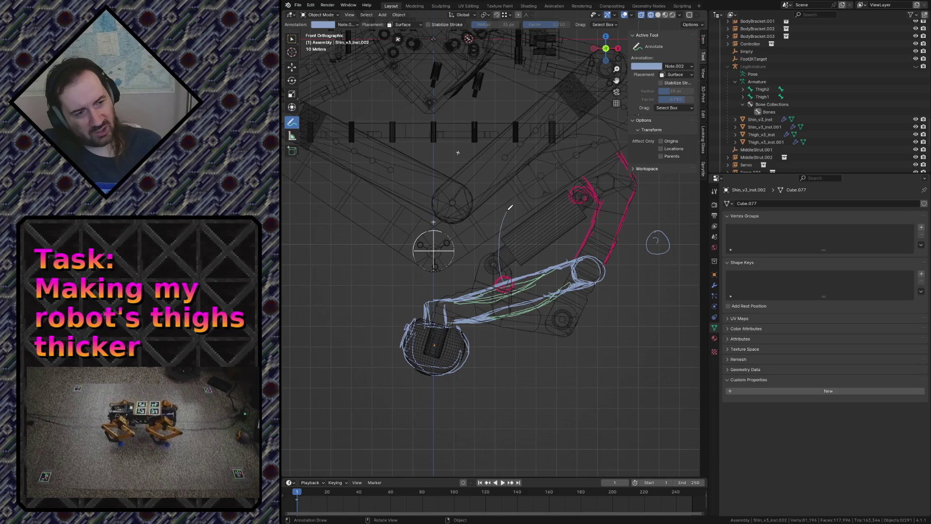
{"action": "mouse_move", "coordinate": [559, 177]}
{"action": "left_mouse_down"}
{"action": "mouse_move", "coordinate": [564, 341]}
{"action": "mouse_move", "coordinate": [526, 331]}
{"action": "left_mouse_up"}
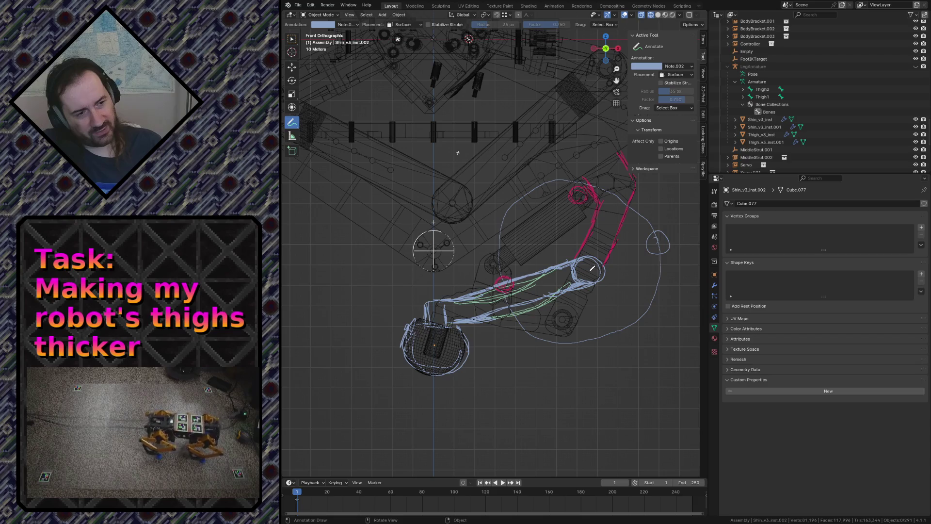
{"action": "key", "text": "ctrl+z"}
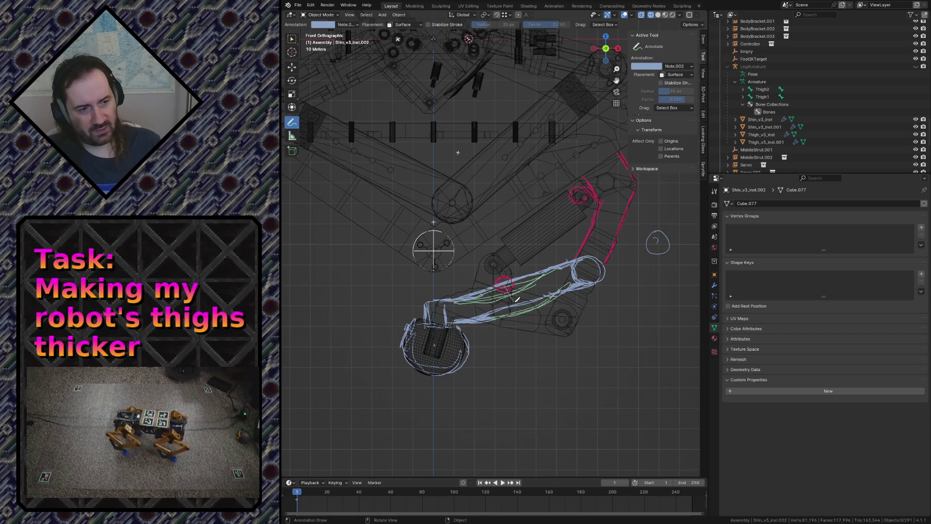
{"action": "left_click_drag", "start_coordinate": [570, 332], "coordinate": [635, 334]}
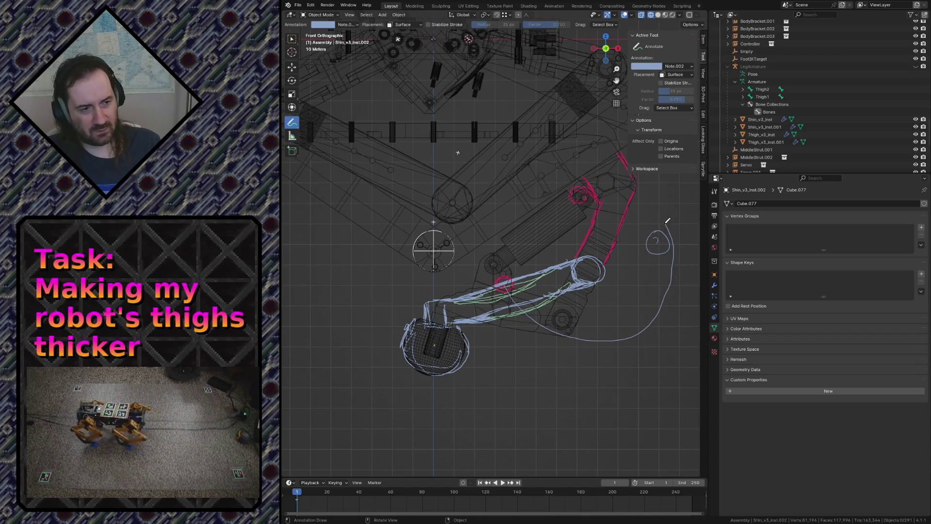
{"action": "key", "text": "ctrl+z"}
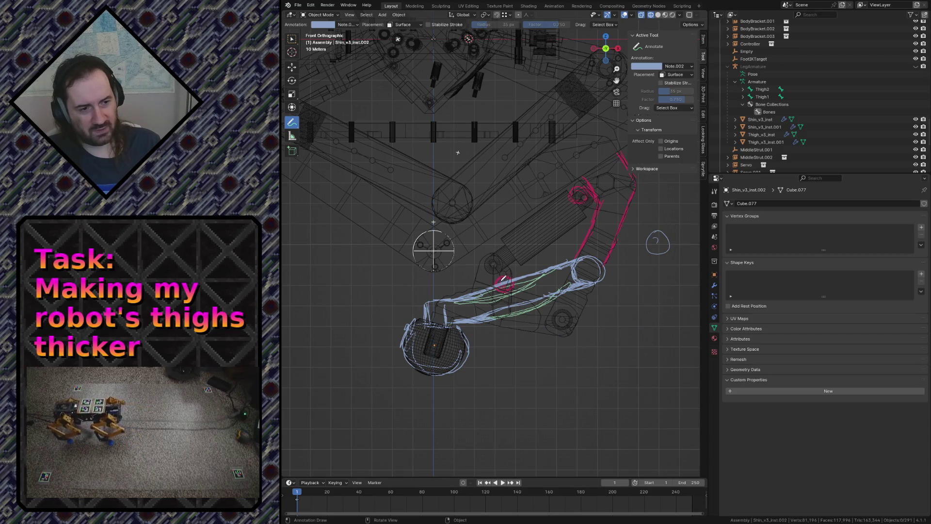
Draw a large blue arc around the leg with circles on the thigh joints and save robot.blend
{"action": "mouse_move", "coordinate": [529, 195]}
{"action": "left_mouse_down"}
{"action": "mouse_move", "coordinate": [655, 328]}
{"action": "mouse_move", "coordinate": [532, 323]}
{"action": "mouse_move", "coordinate": [507, 273]}
{"action": "left_mouse_up"}
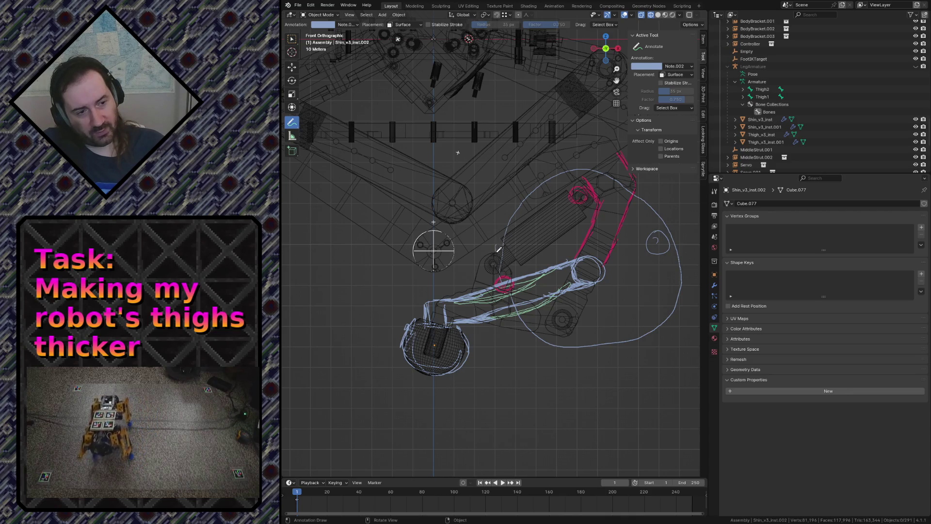
{"action": "left_click_drag", "start_coordinate": [498, 247], "coordinate": [501, 246]}
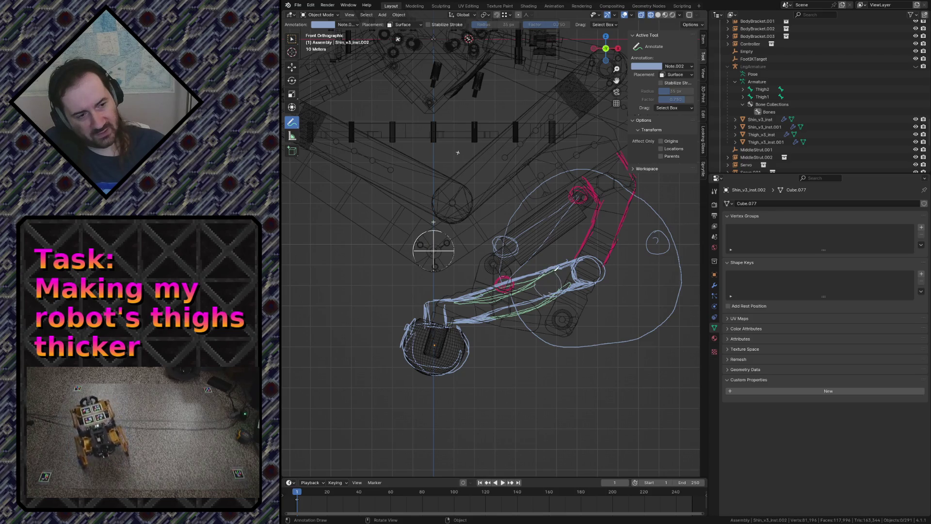
{"action": "left_click_drag", "start_coordinate": [547, 270], "coordinate": [556, 288]}
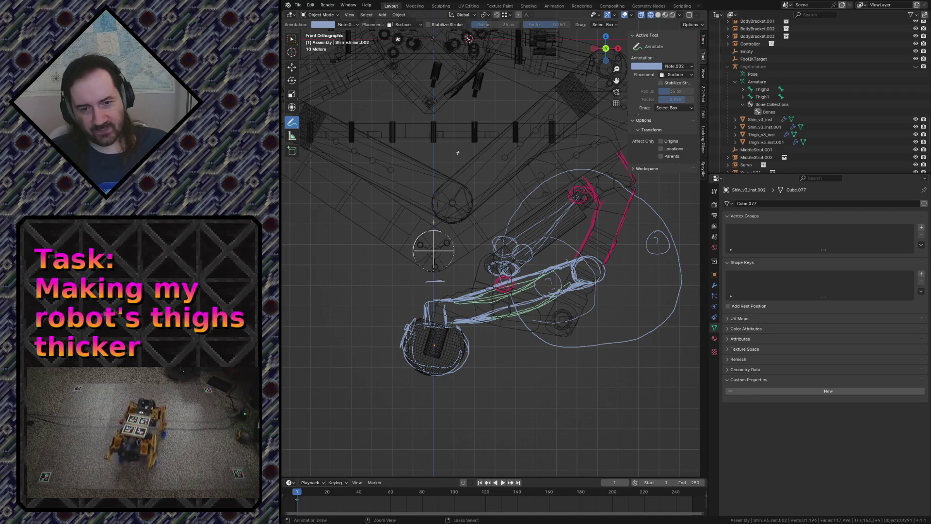
{"action": "key", "text": "ctrl+s"}
{"action": "scroll", "coordinate": [457, 257], "scroll_direction": "down", "scroll_amount": 3}
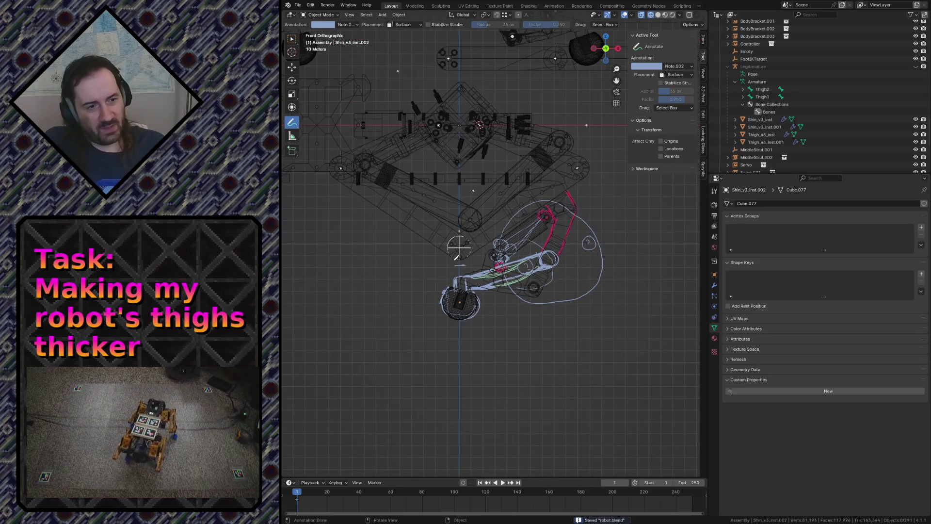
Return to the Select Box tool, switch to solid shading and start walk navigation
{"action": "left_click", "coordinate": [291, 40]}
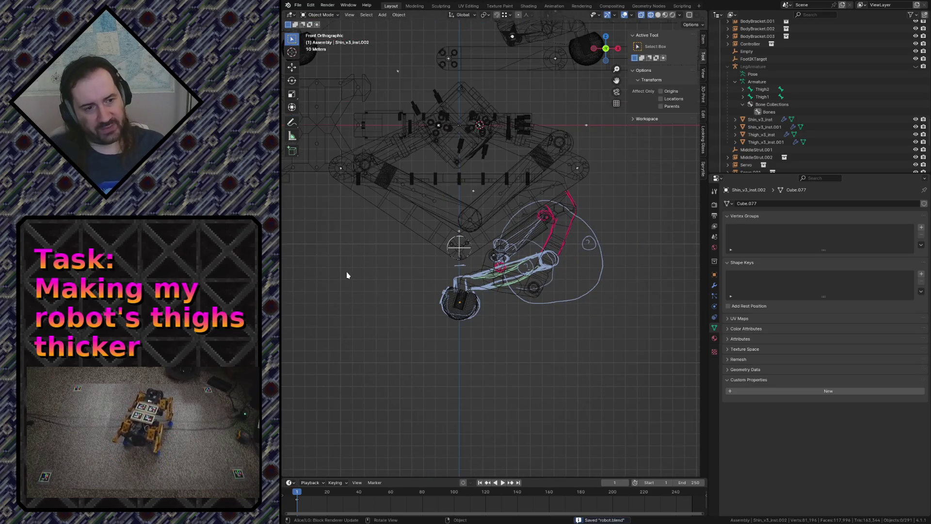
{"action": "key", "text": "z"}
{"action": "left_click", "coordinate": [422, 276]}
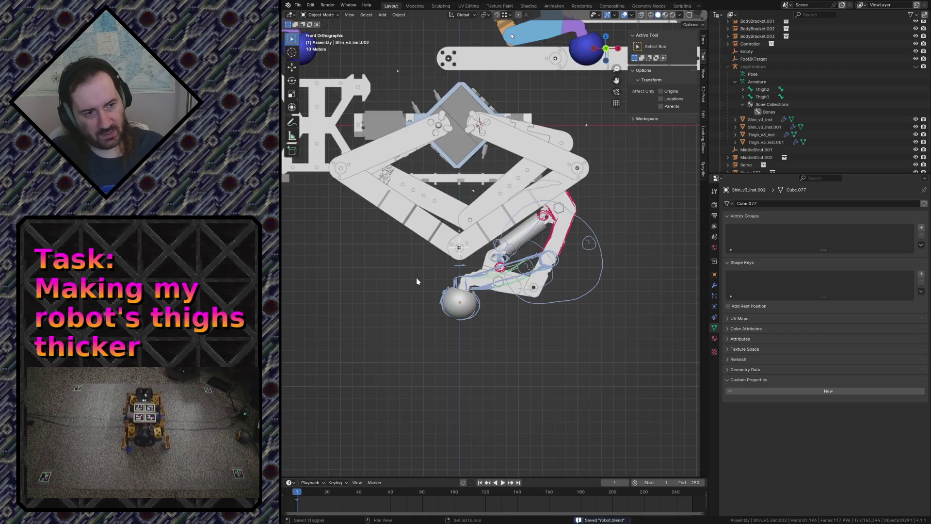
{"action": "key", "text": "shift+grave"}
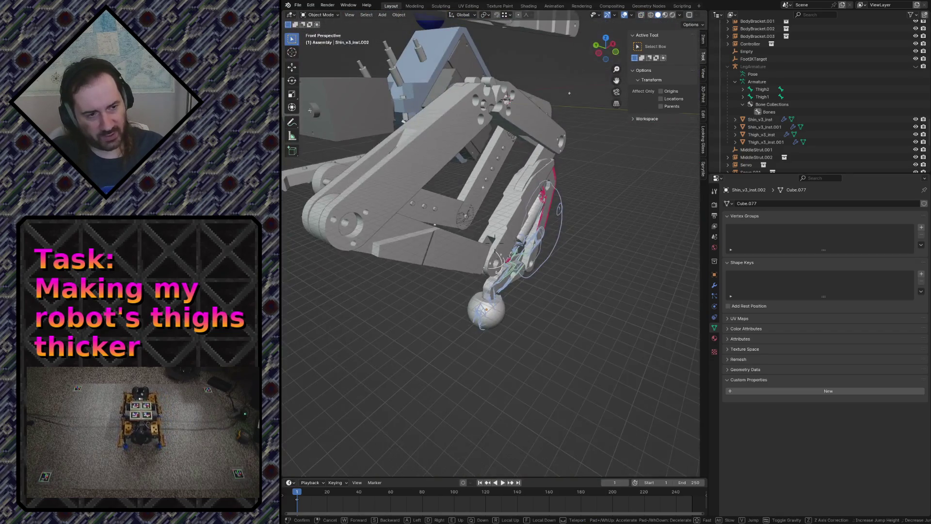
Select the thigh, both shin parts and the ball foot in turn to inspect them
{"action": "left_click", "coordinate": [371, 231]}
{"action": "left_click", "coordinate": [401, 234]}
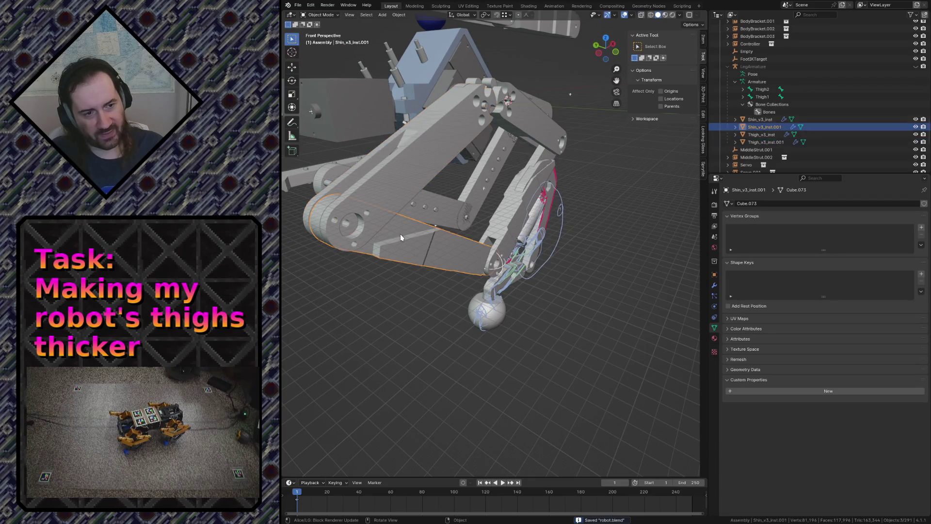
{"action": "left_click", "coordinate": [536, 188]}
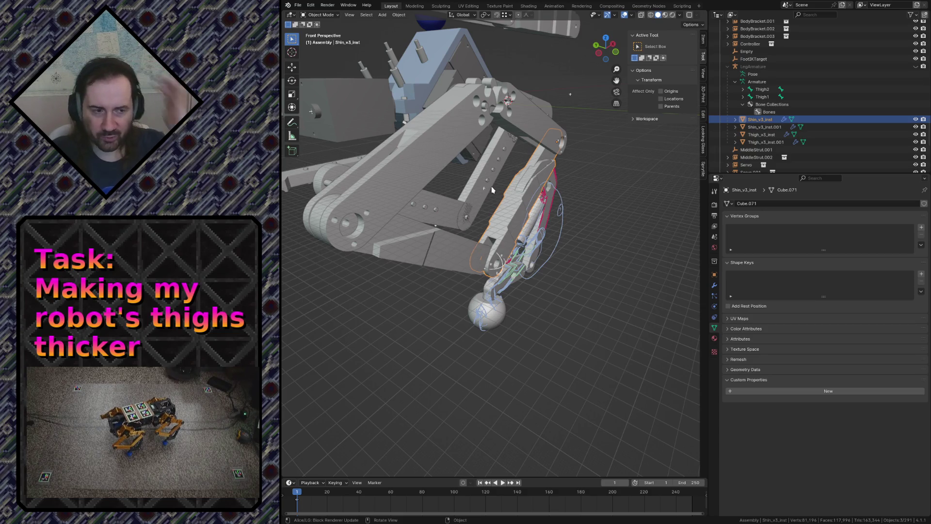
{"action": "left_click", "coordinate": [489, 307]}
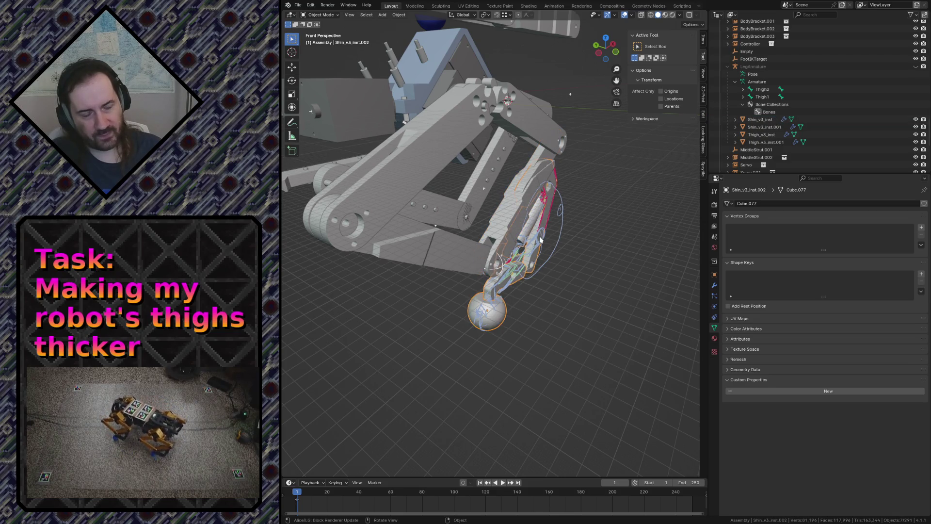
{"action": "key", "text": "shift+grave"}
{"action": "key", "text": "w"}
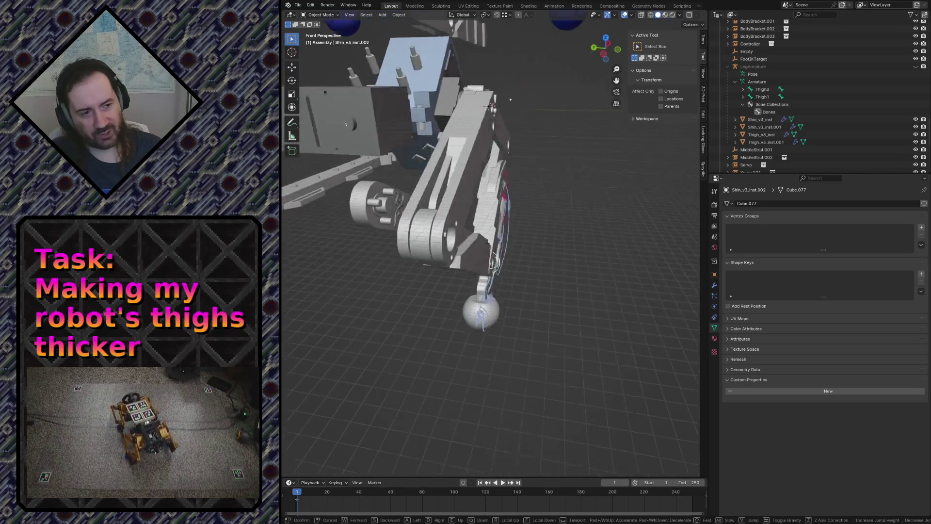
{"action": "key", "text": "w"}
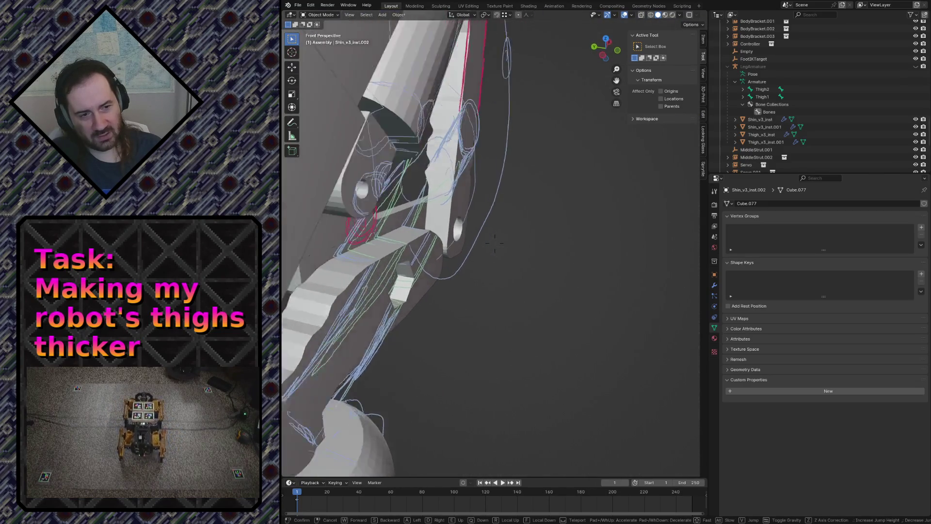
{"action": "key", "text": "w"}
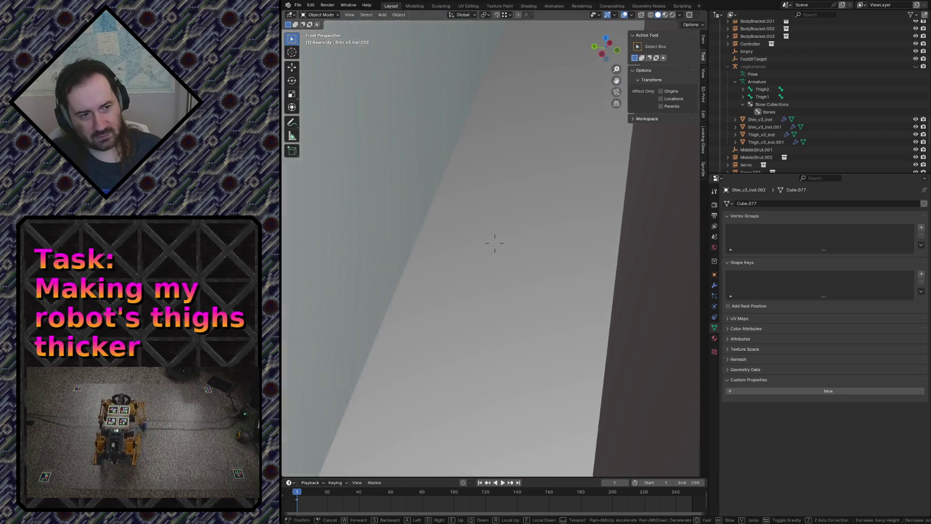
{"action": "key", "text": "w"}
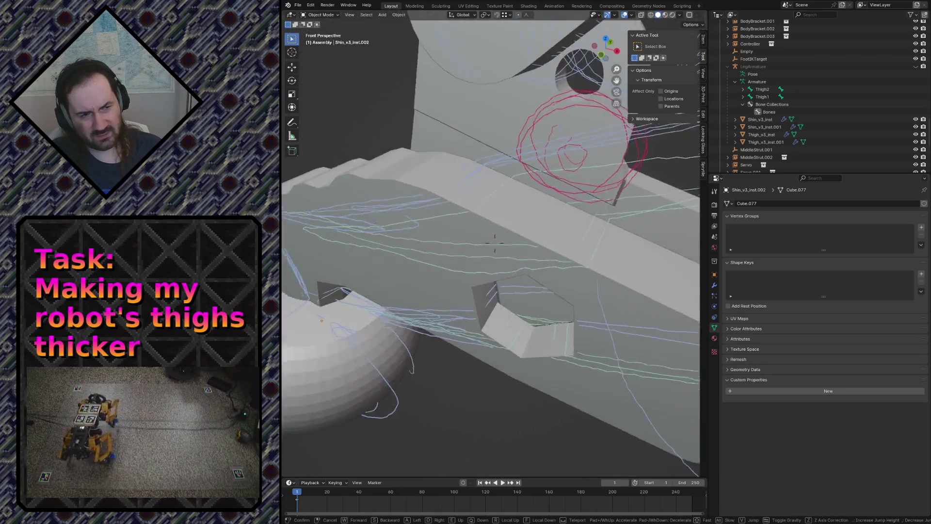
{"action": "key", "text": "w"}
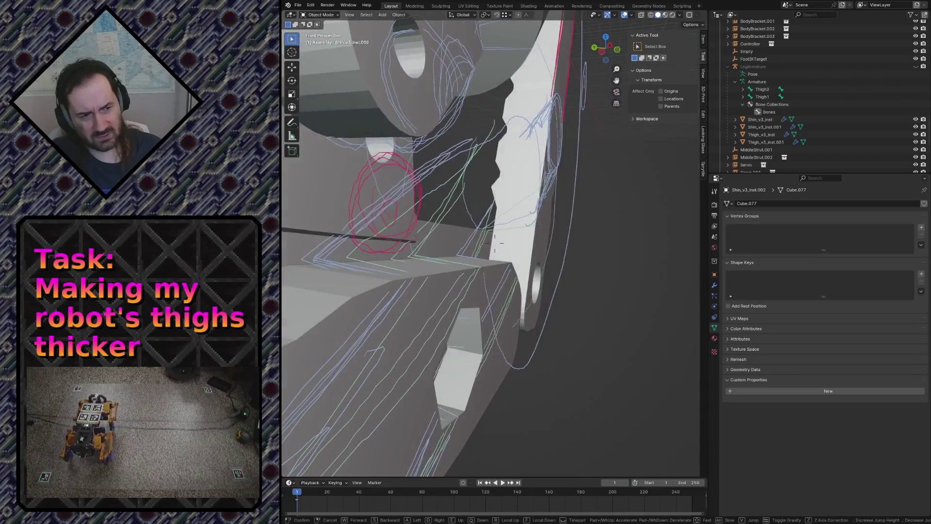
{"action": "key", "text": "s"}
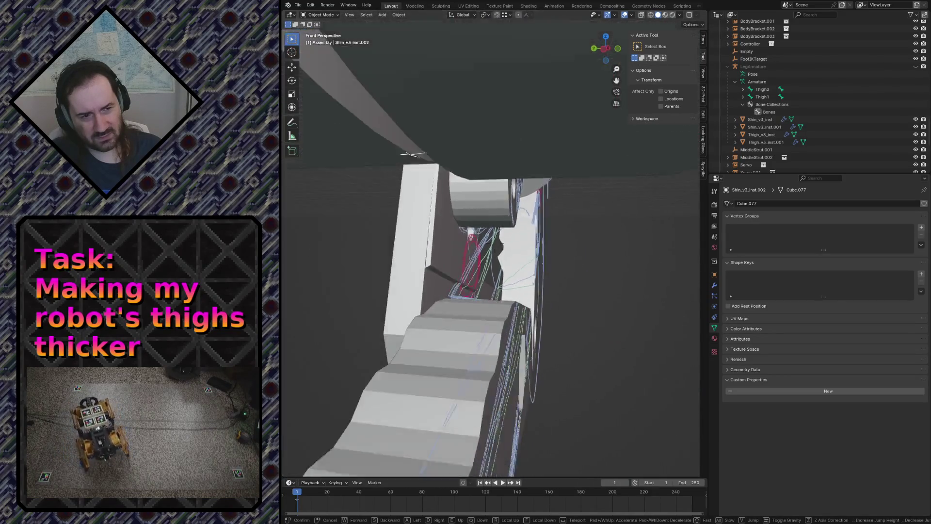
{"action": "key", "text": "s"}
{"action": "key", "text": "w"}
{"action": "key", "text": "w"}
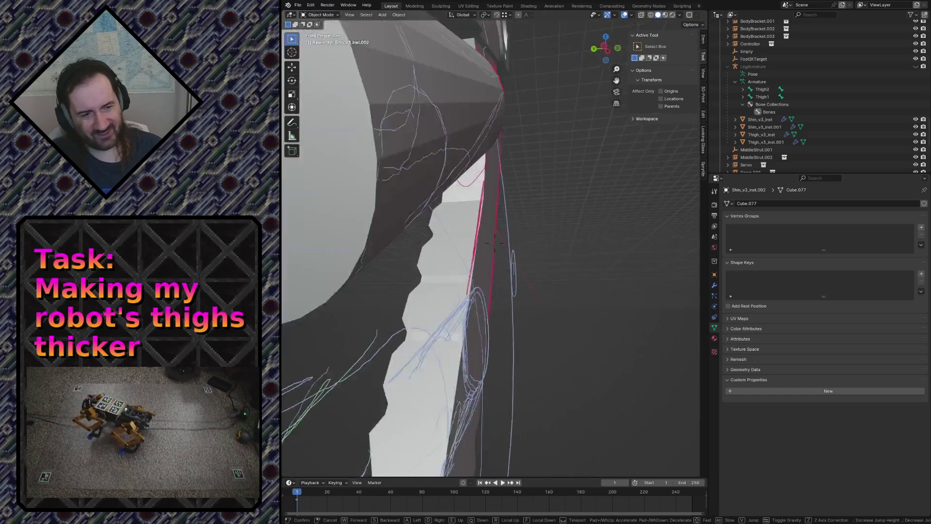
{"action": "key", "text": "s"}
{"action": "key", "text": "s"}
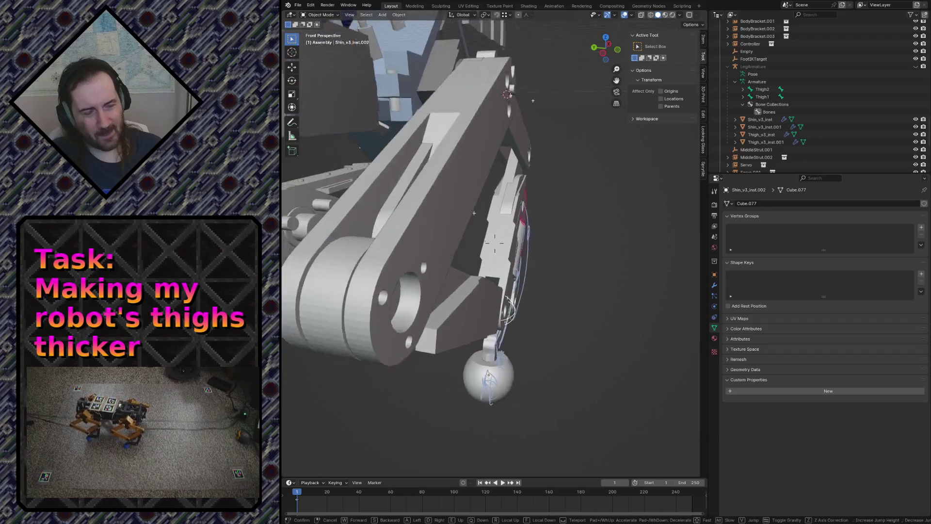
{"action": "key", "text": "w"}
{"action": "key", "text": "Escape"}
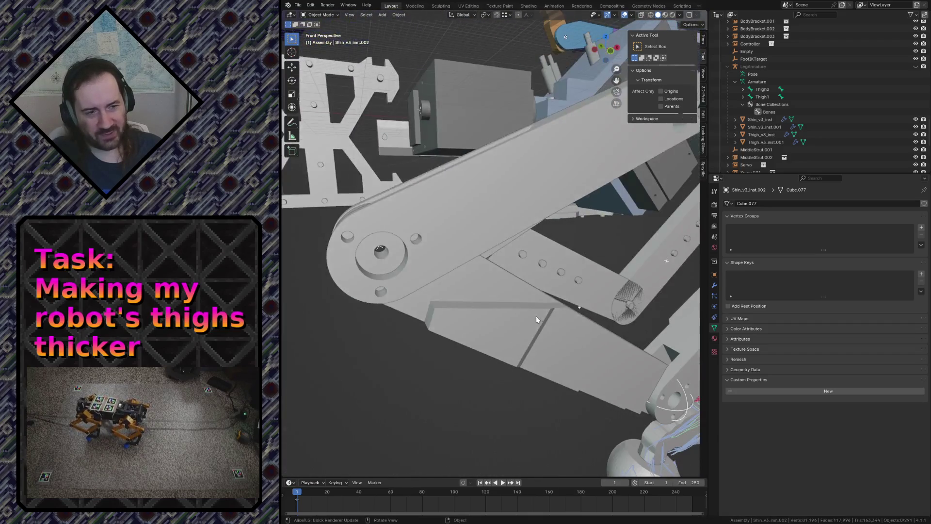
{"action": "key", "text": "shift+grave"}
{"action": "key", "text": "s"}
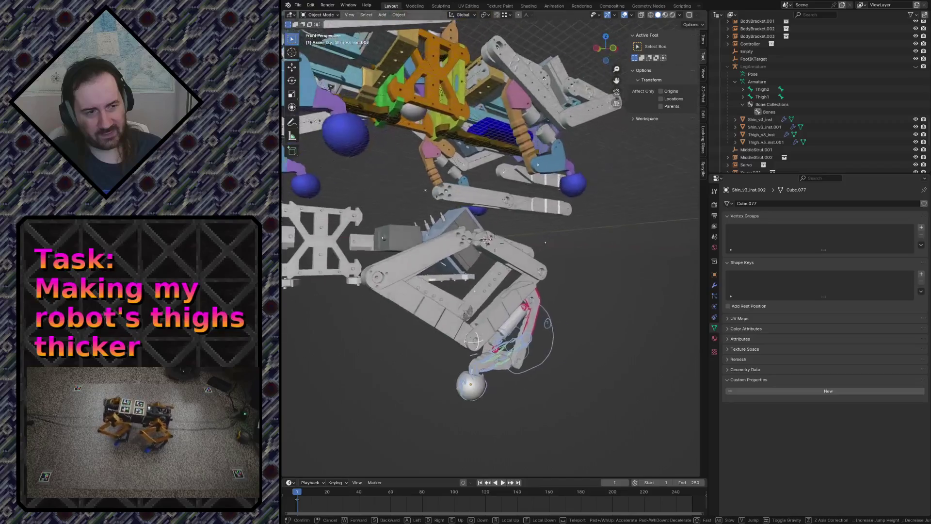
{"action": "left_click", "coordinate": [505, 352]}
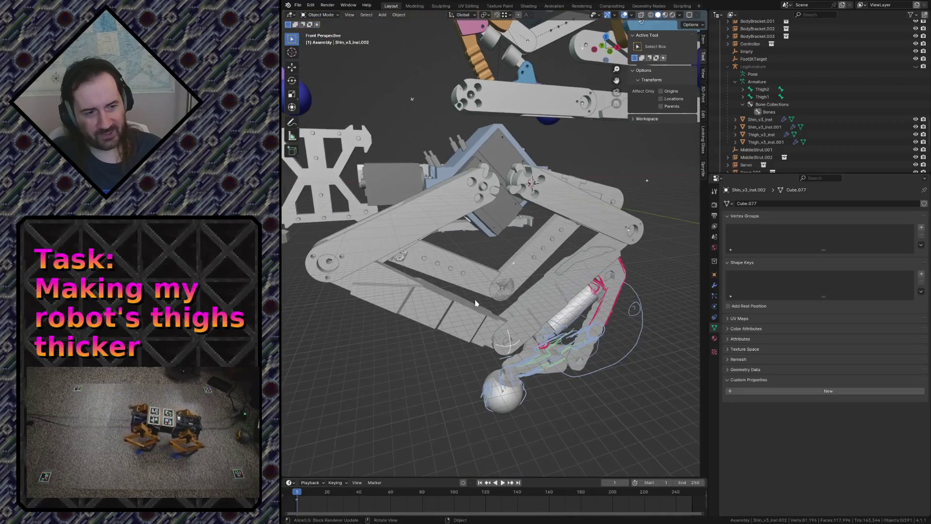
{"action": "left_click", "coordinate": [506, 352]}
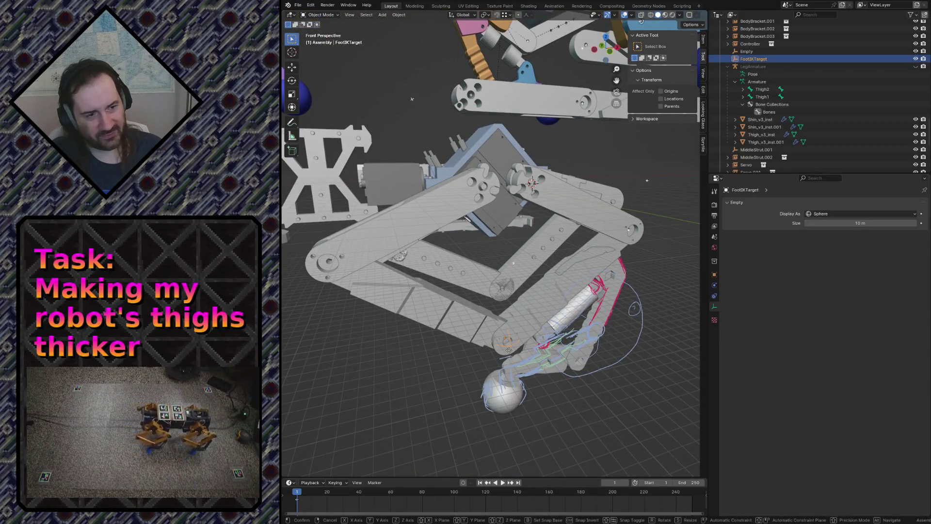
{"action": "key", "text": "g"}
{"action": "key", "text": "z"}
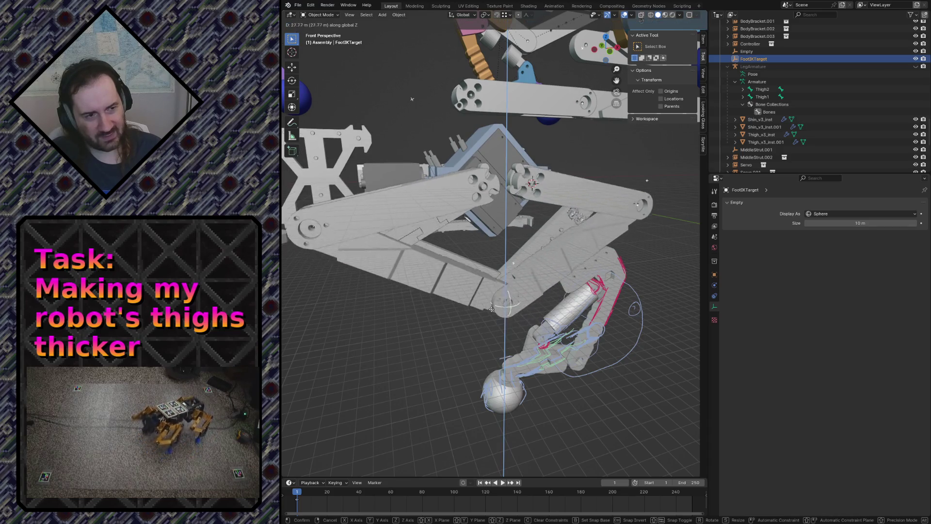
{"action": "left_click", "coordinate": [480, 375]}
{"action": "key", "text": "ctrl+z"}
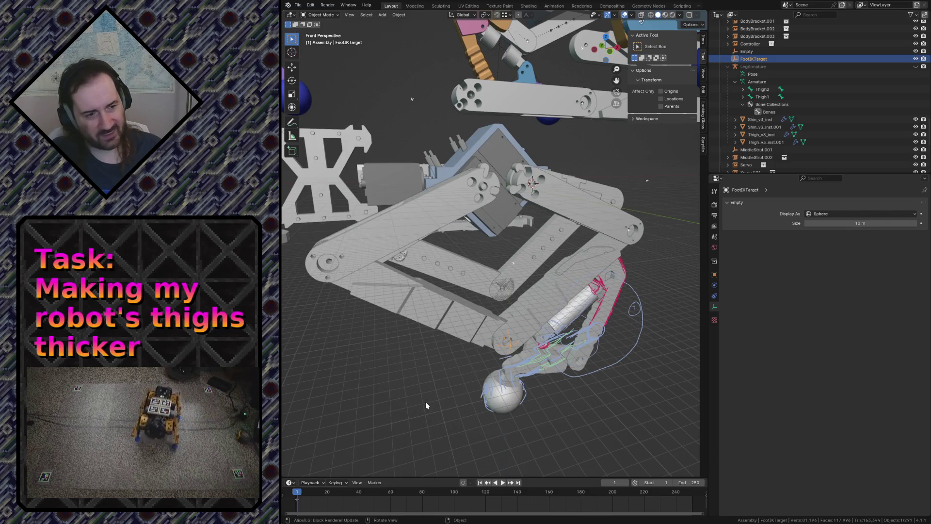
{"action": "key", "text": "ctrl+z"}
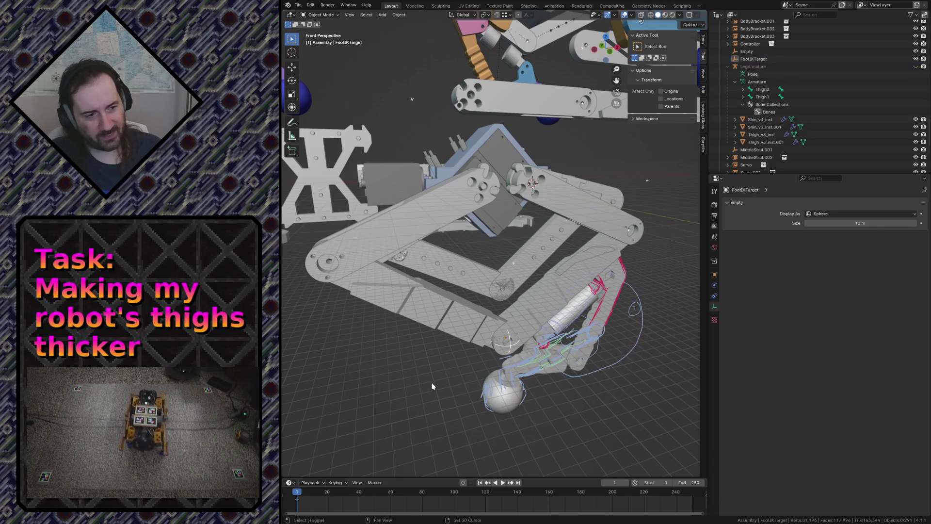
{"action": "key", "text": "shift+grave"}
{"action": "key", "text": "w"}
{"action": "key", "text": "s"}
{"action": "key", "text": "w"}
{"action": "key", "text": "s"}
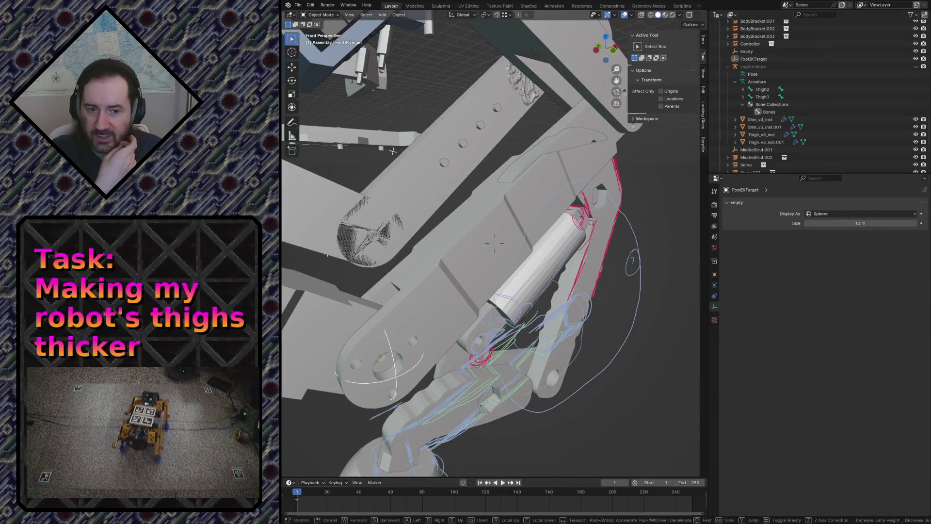
Fly back and forth around the leg and foot sphere in walk navigation, then end it
{"action": "key", "text": "s"}
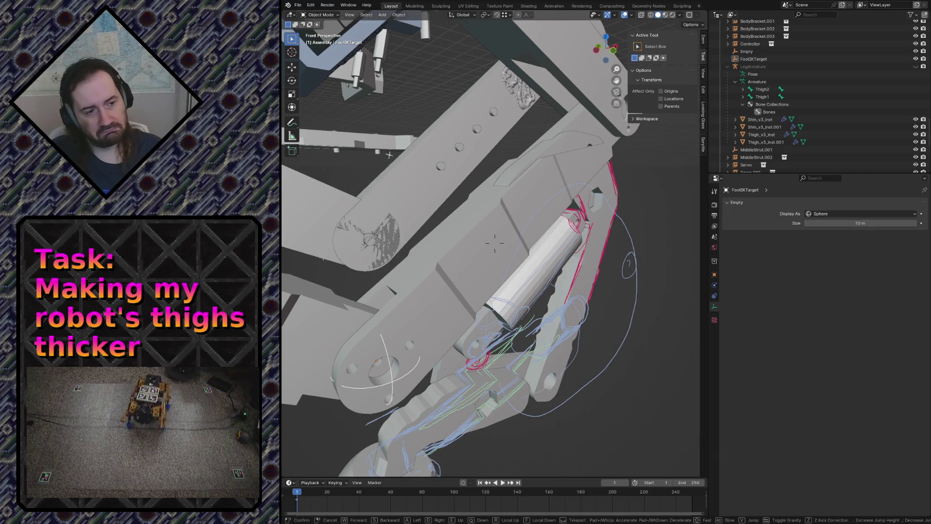
{"action": "key", "text": "w"}
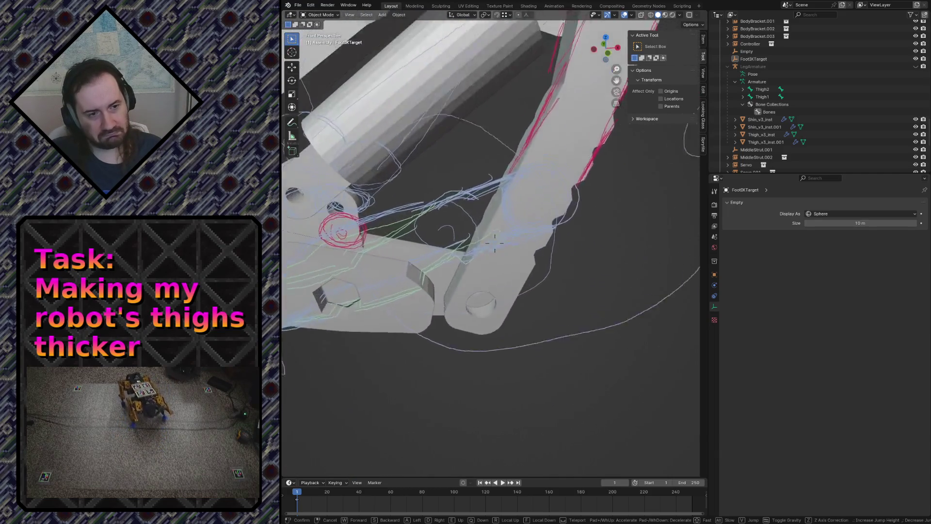
{"action": "key", "text": "s"}
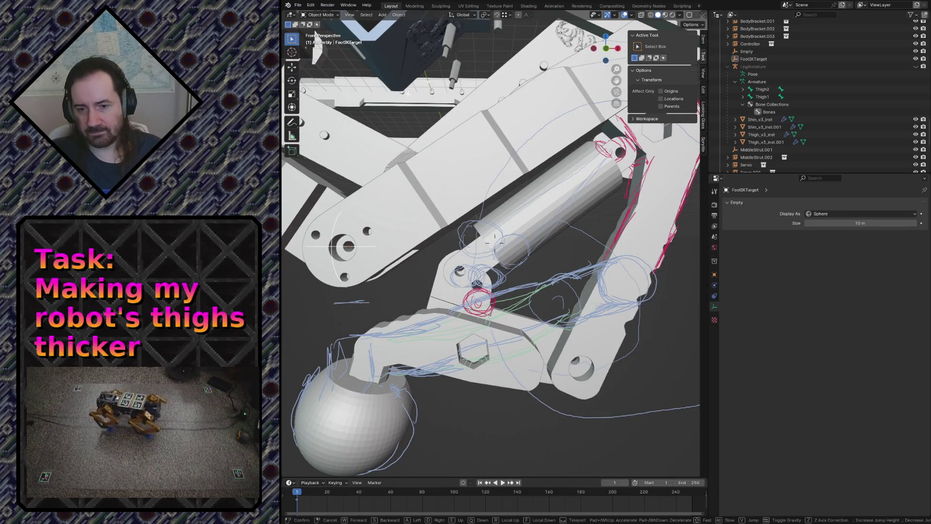
{"action": "left_click", "coordinate": [433, 387]}
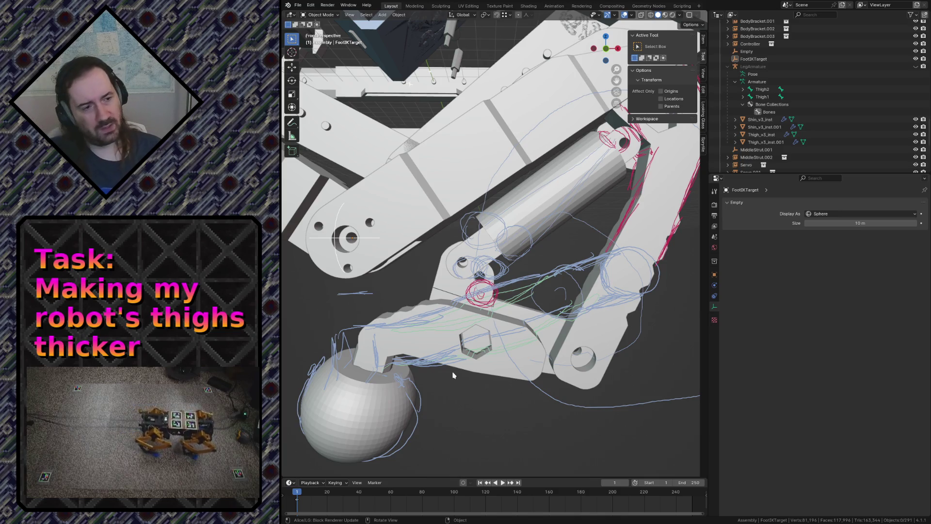
Walk through the whole robot and in close to both thigh parts to inspect the solid leg assembly
{"action": "key", "text": "shift+grave"}
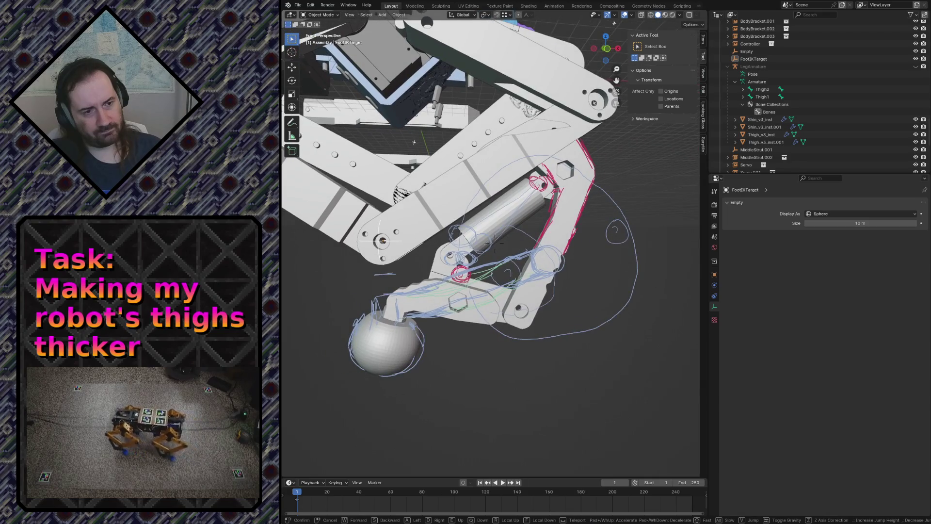
{"action": "key", "text": "s"}
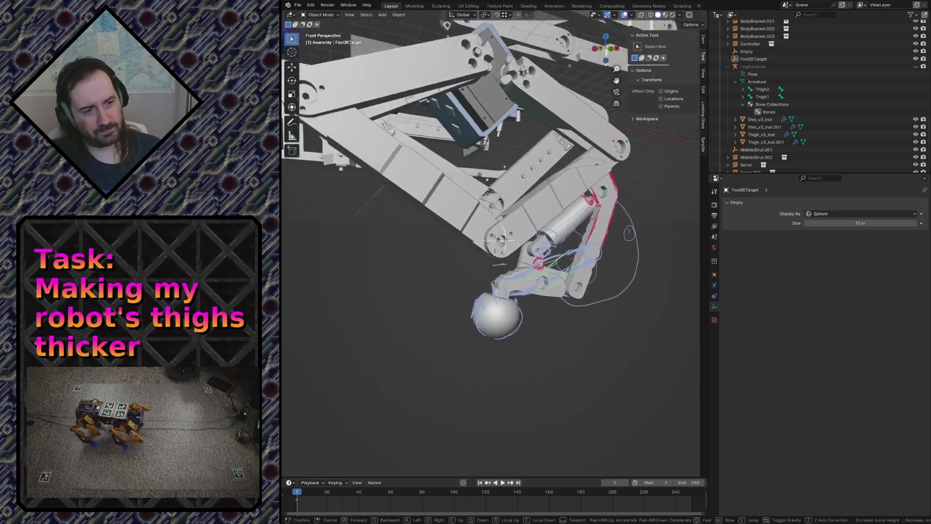
{"action": "key", "text": "w"}
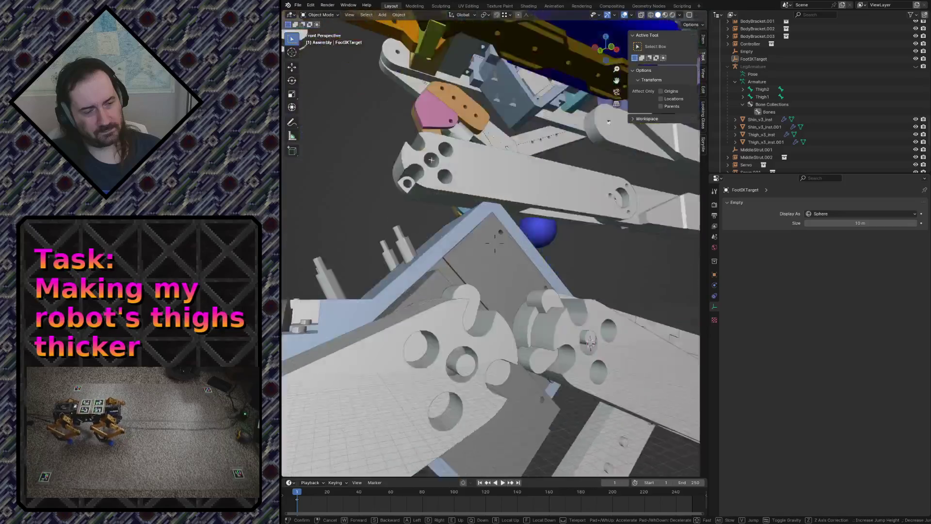
{"action": "key", "text": "w"}
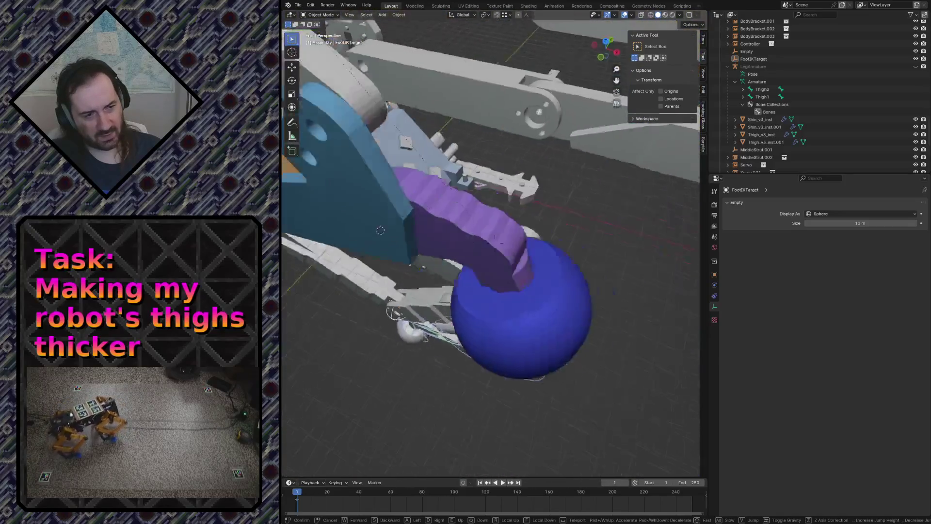
{"action": "key", "text": "s"}
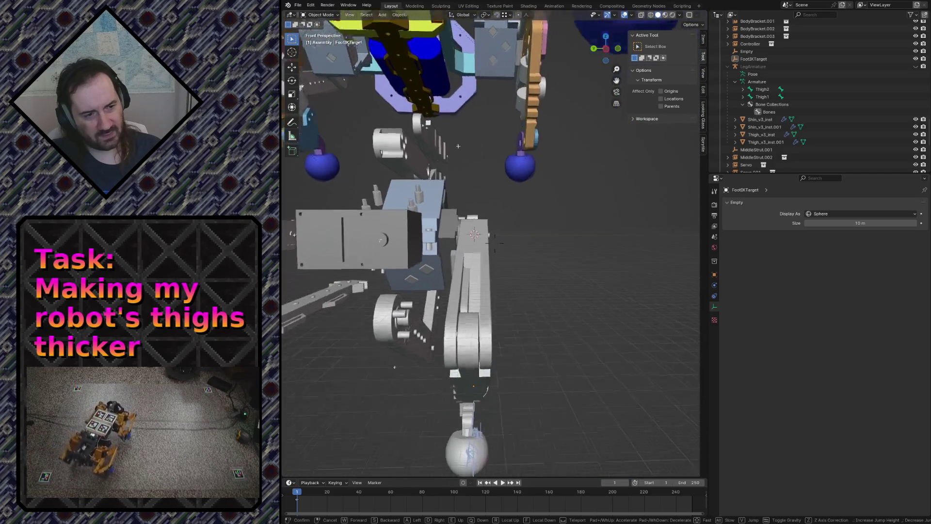
{"action": "key", "text": "w"}
{"action": "key", "text": "s"}
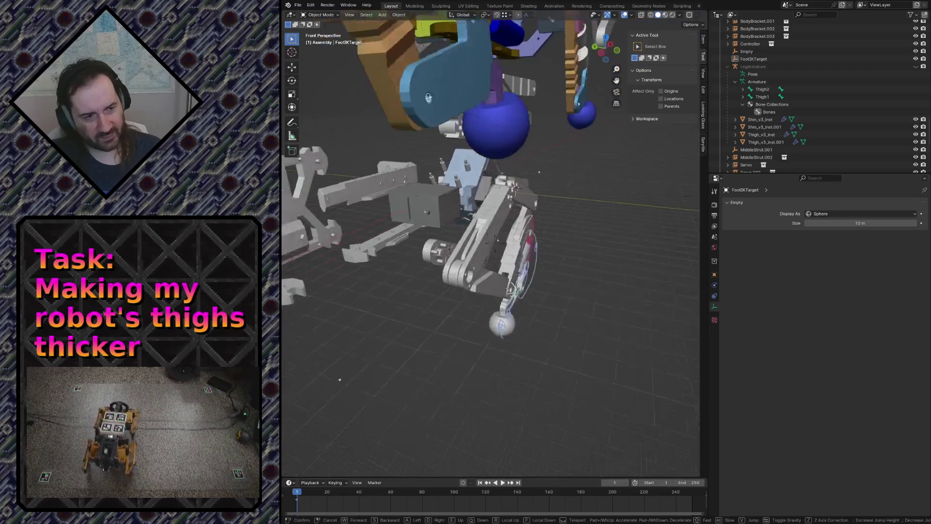
{"action": "key", "text": "w"}
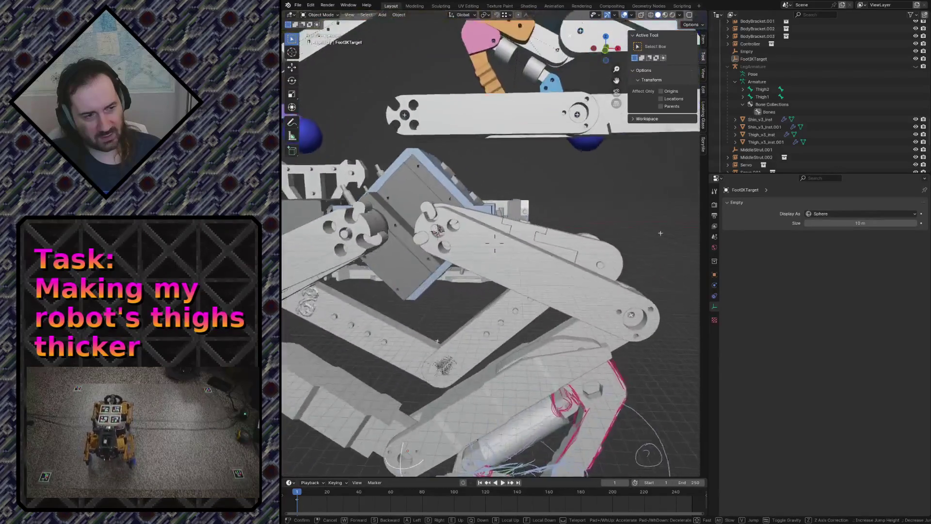
{"action": "key", "text": "s"}
{"action": "key", "text": "w"}
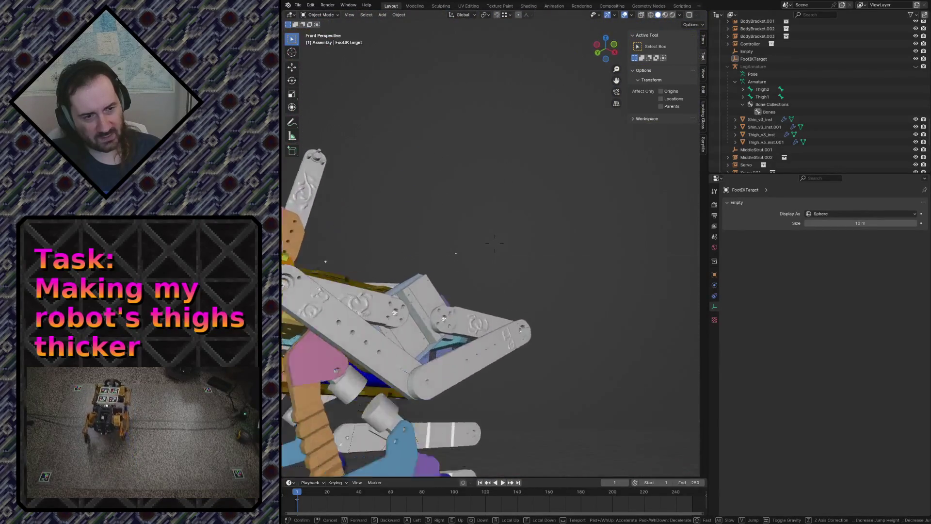
{"action": "key", "text": "s"}
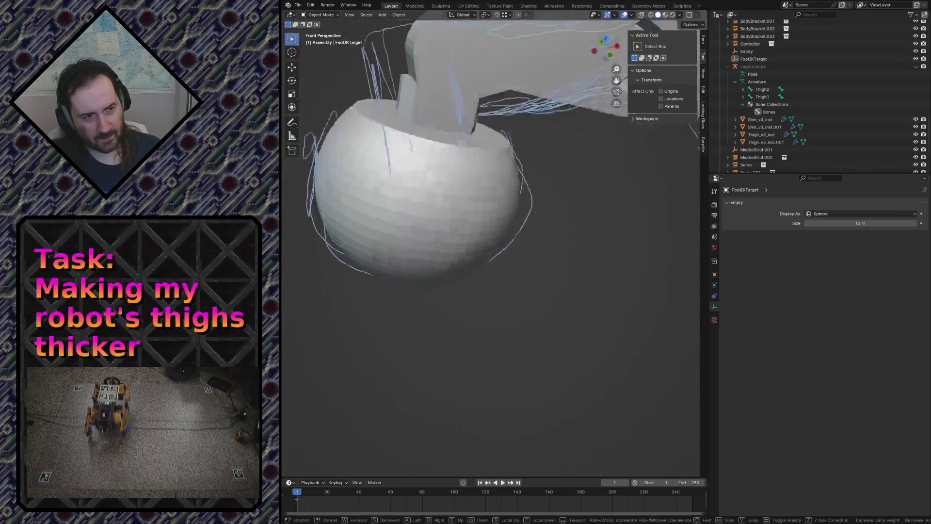
{"action": "key", "text": "s"}
{"action": "key", "text": "w"}
{"action": "left_click", "coordinate": [554, 250]}
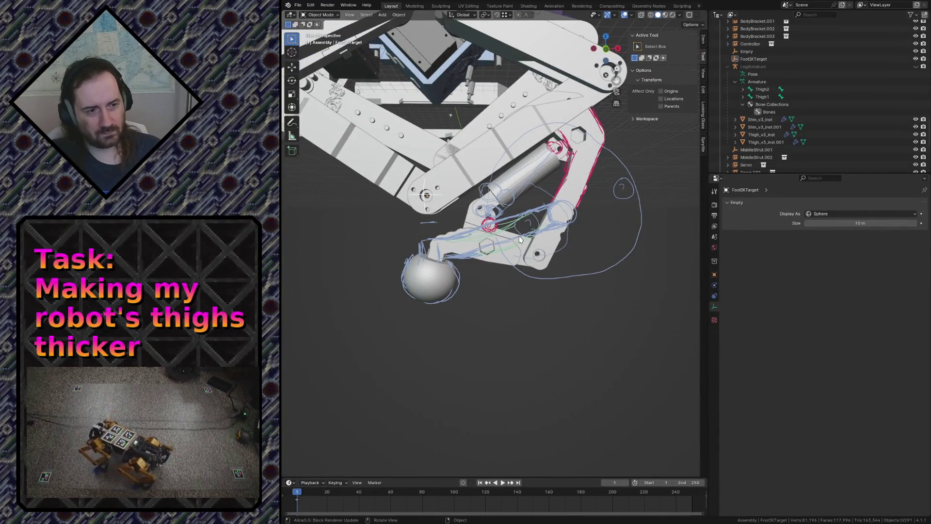